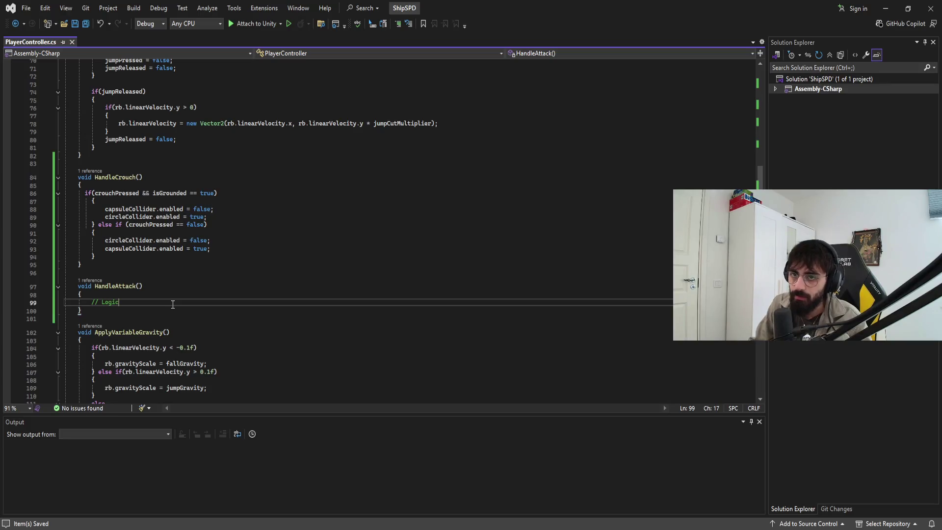
Append ', attackPressed' after crouchPressed in the private bool declaration and save PlayerController.cs.
scroll(174, 309, "down", 20)
left_click(177, 316)
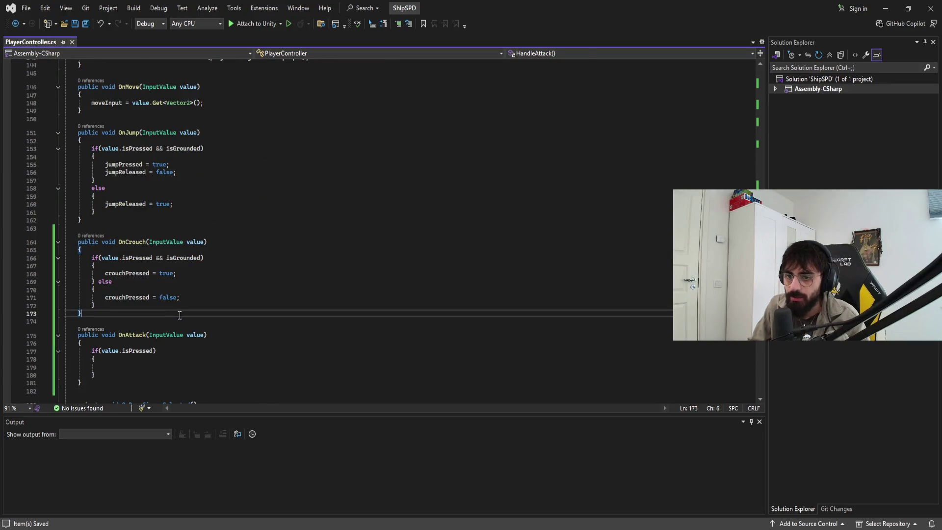
key("Down")
key("Down")
key("Down")
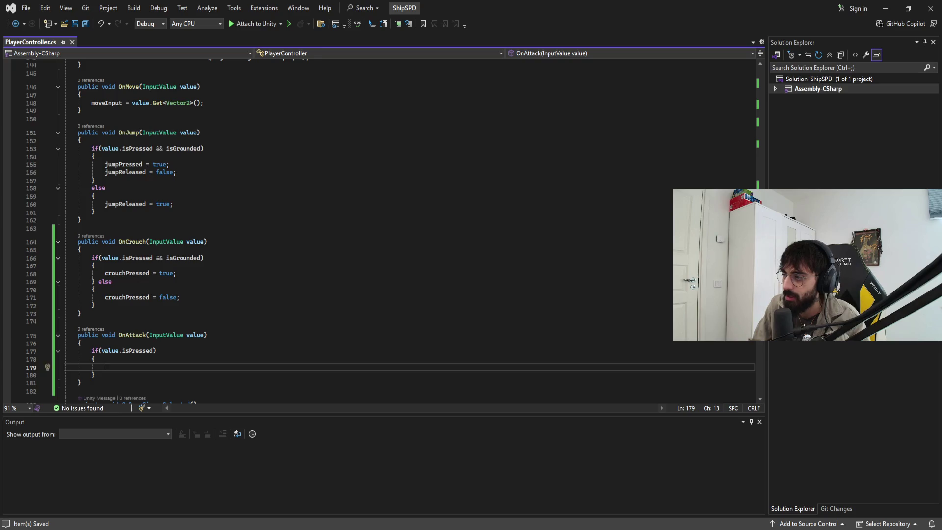
scroll(177, 240, "up", 20)
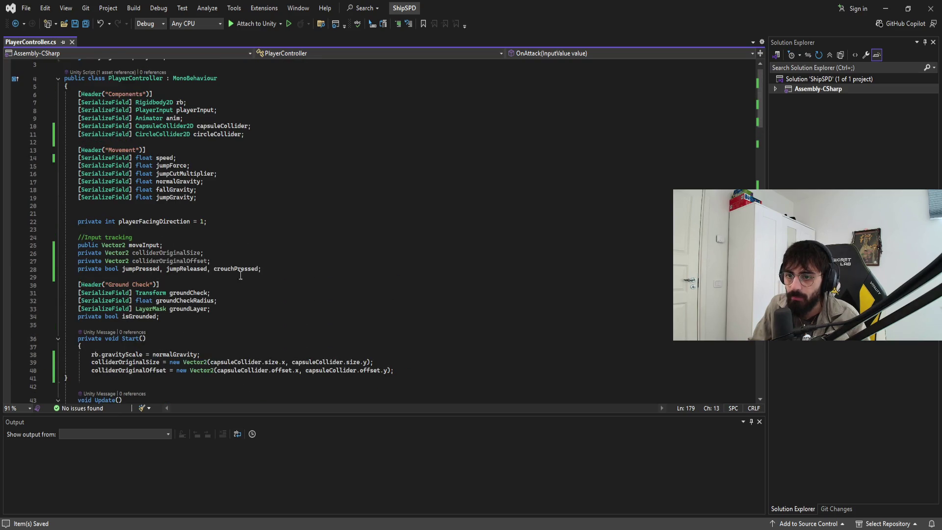
left_click(131, 269)
left_click(276, 269)
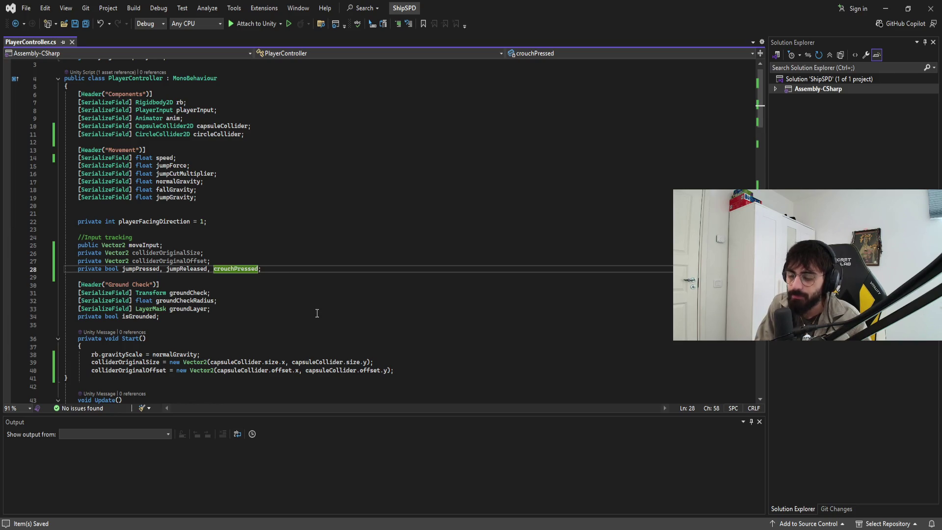
type(", ")
type("attackPressed")
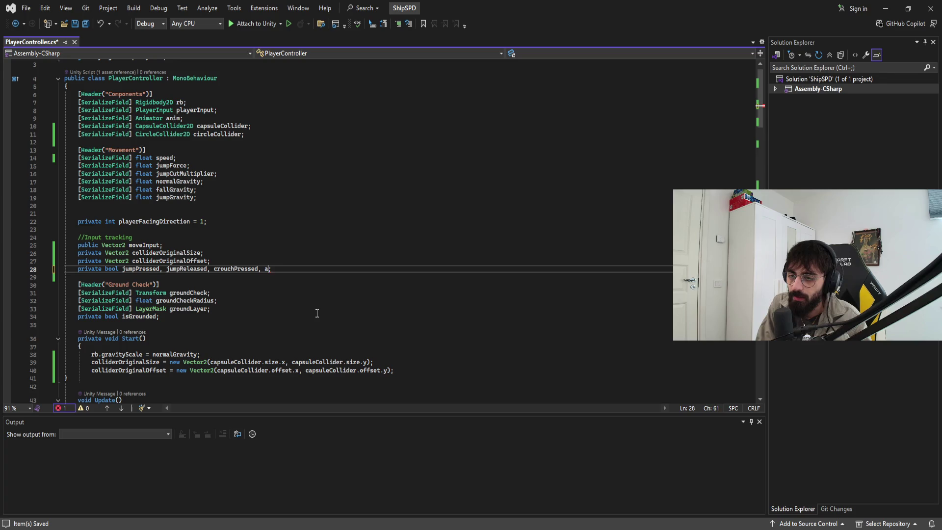
key("ctrl+s")
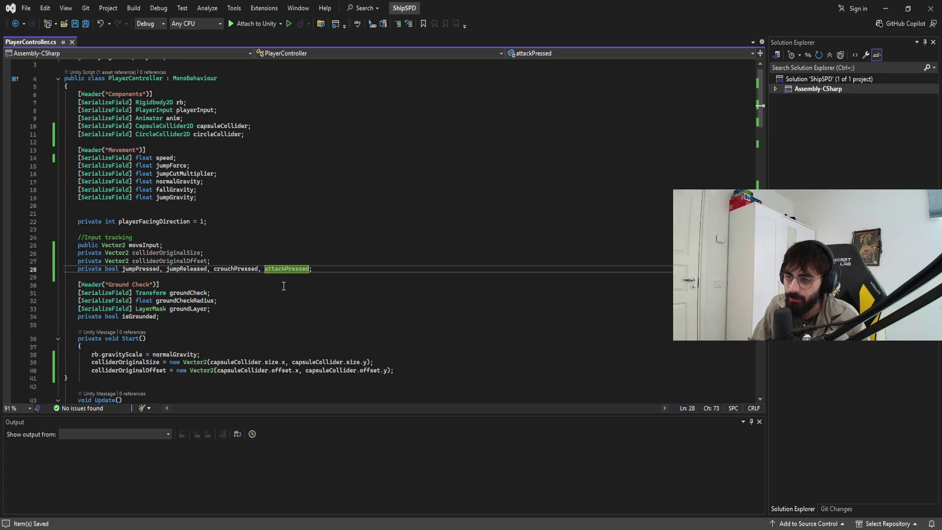
left_click(283, 285)
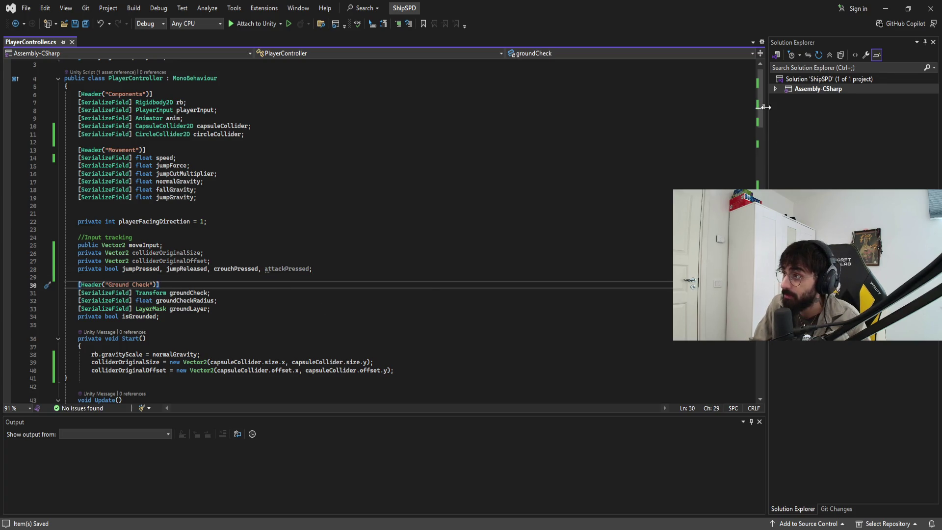
scroll(382, 231, "down", 20)
left_click(579, 319)
Set attackPressed = true; inside OnAttack's if-block, undoing an unfinished else branch.
key("ctrl+f")
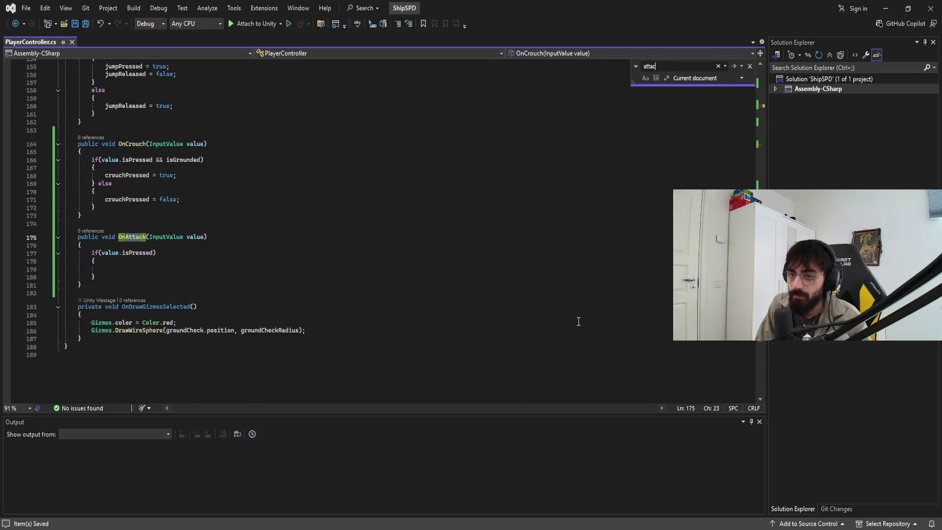
key("Escape")
left_click(224, 271)
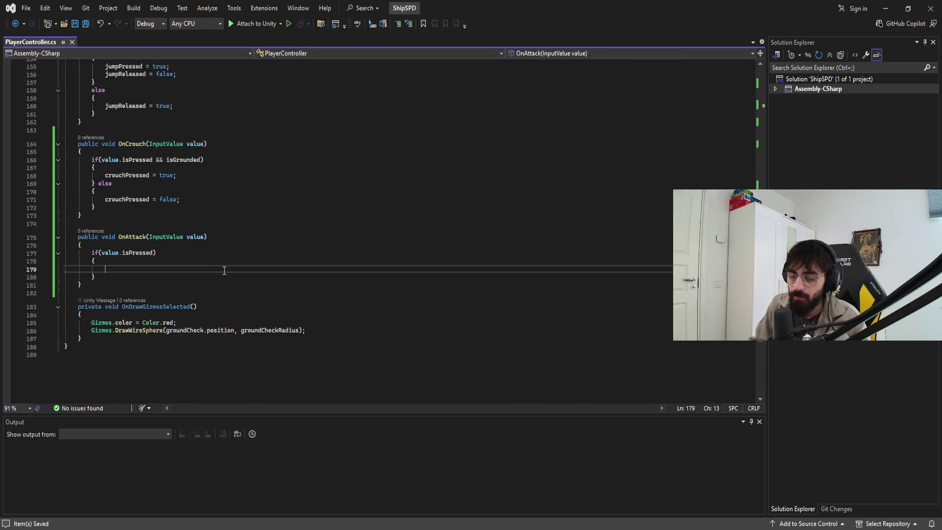
type("Debug.")
key("BackSpace")
key("BackSpace")
key("BackSpace")
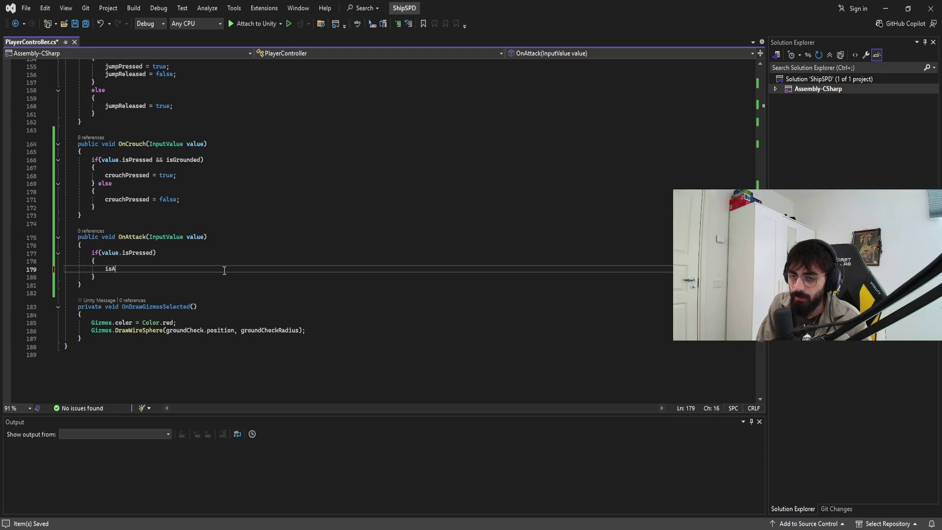
type("attackPressed = true;")
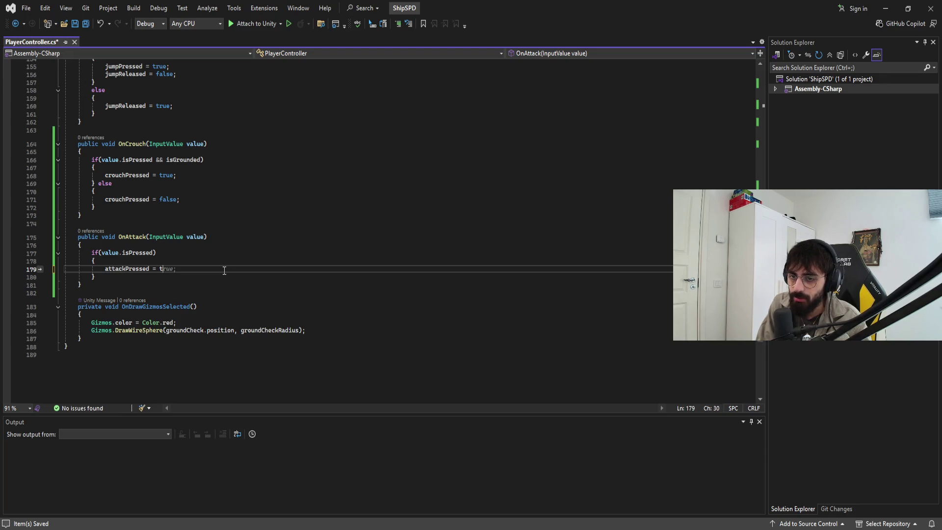
key("Down")
type("else")
key("Return")
type("{")
key("Return")
type("attackPressed")
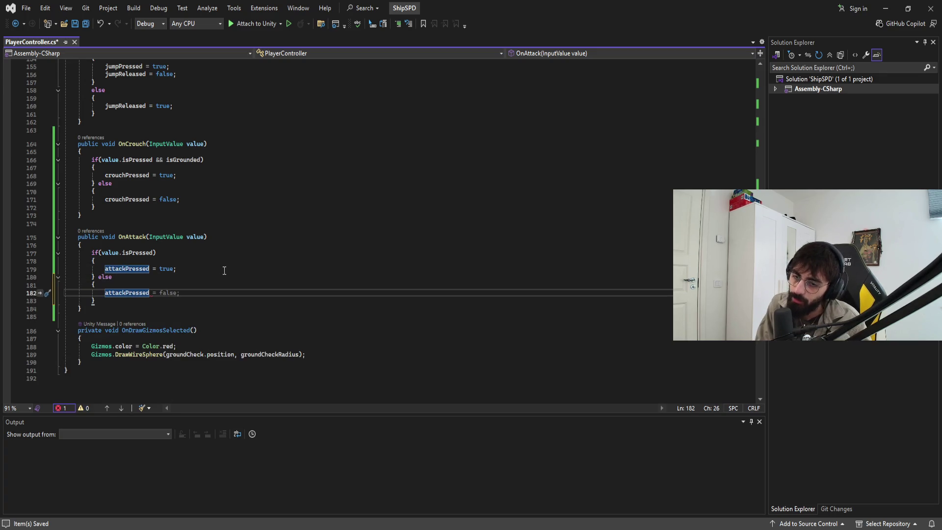
key("ctrl+z")
key("ctrl+z")
key("ctrl+z")
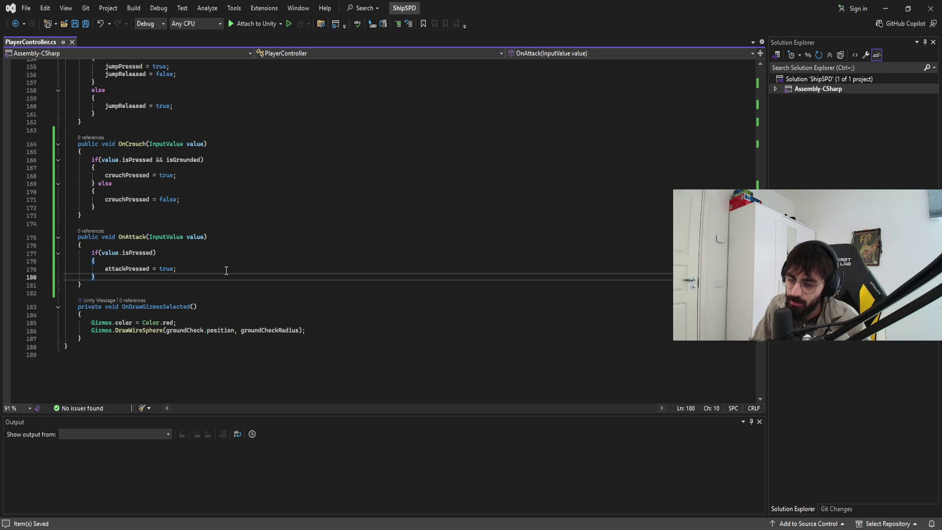
Add an else branch setting attackPressed = false; below the if-block and save the script.
left_click(232, 268)
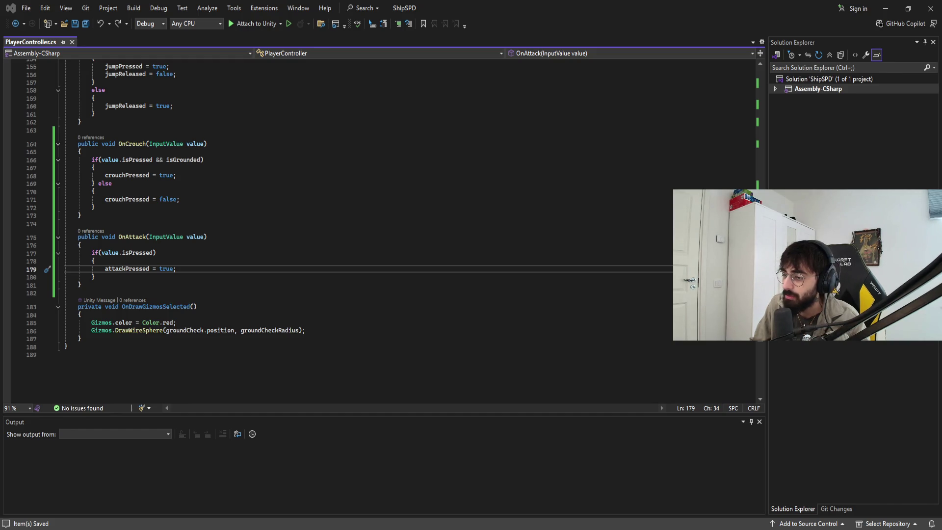
left_click(188, 293)
left_click(191, 269)
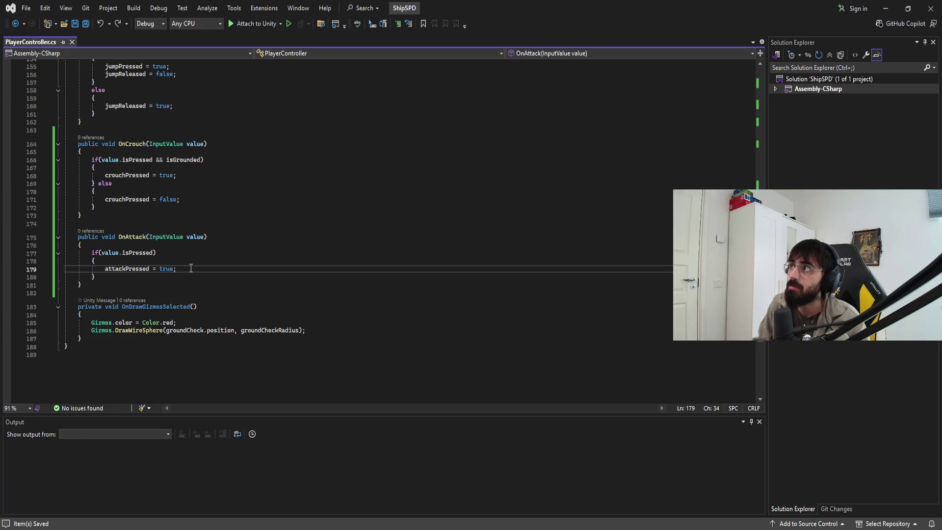
key("Down")
type("else {")
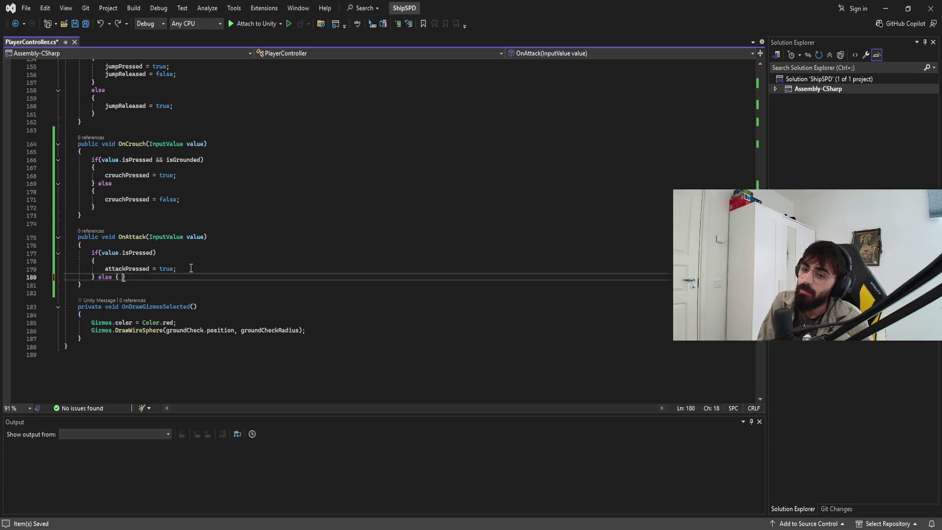
key("Return")
type("attackPressed = false; ;")
key("ctrl+s")
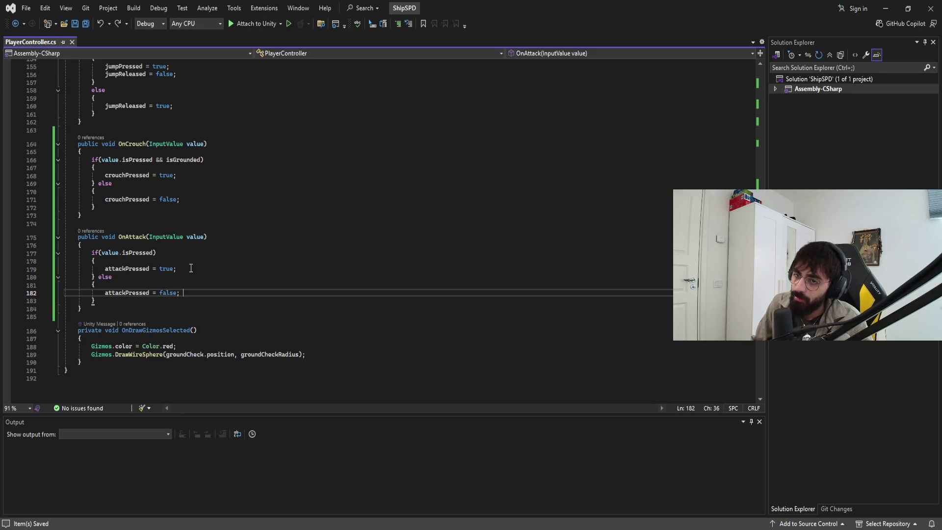
scroll(191, 268, "up", 20)
scroll(283, 313, "down", 7)
Start an animator call below the isCrouching line, then erase it and save.
left_click(283, 313)
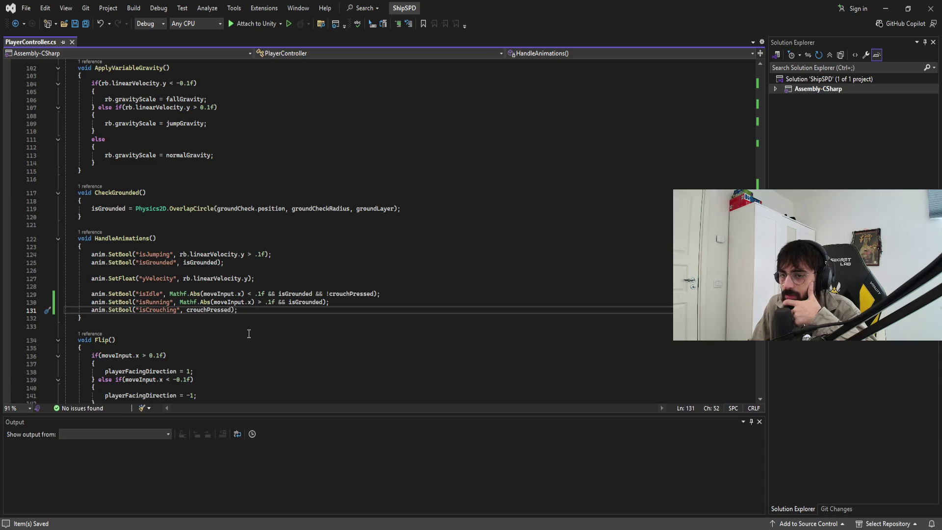
key("Return")
type("anim.playon")
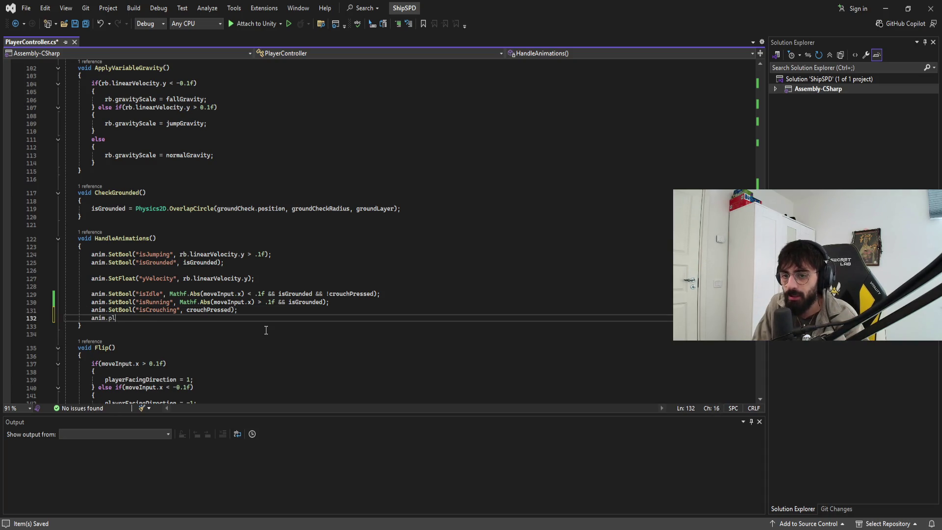
key("BackSpace")
key("BackSpace")
key("BackSpace")
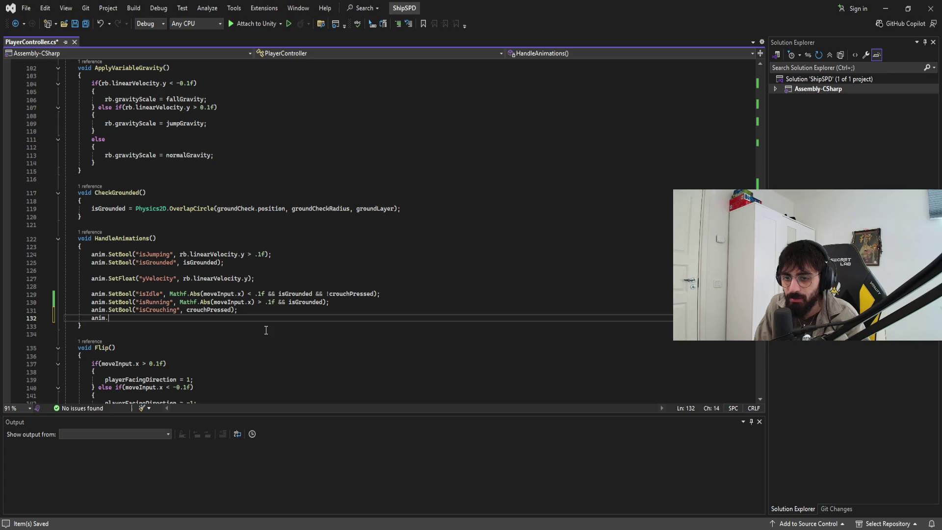
type("pl")
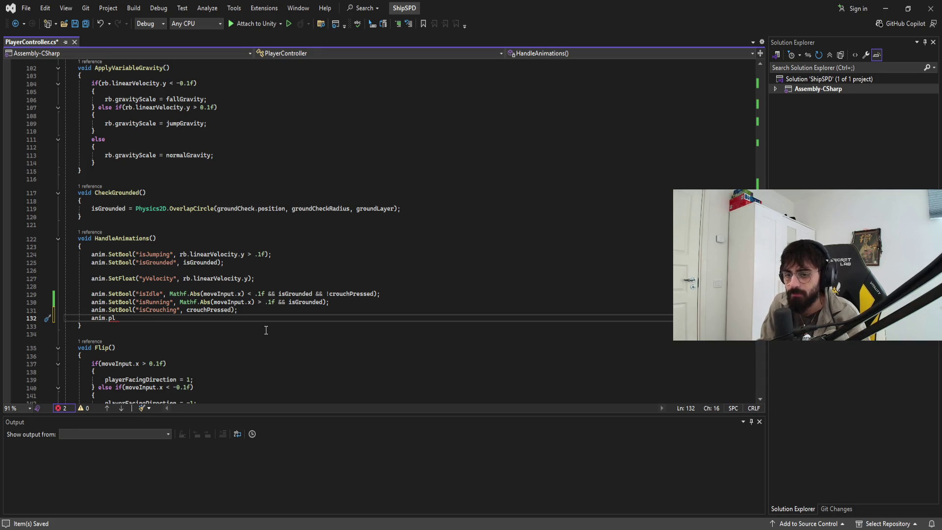
key("BackSpace")
key("BackSpace")
key("BackSpace")
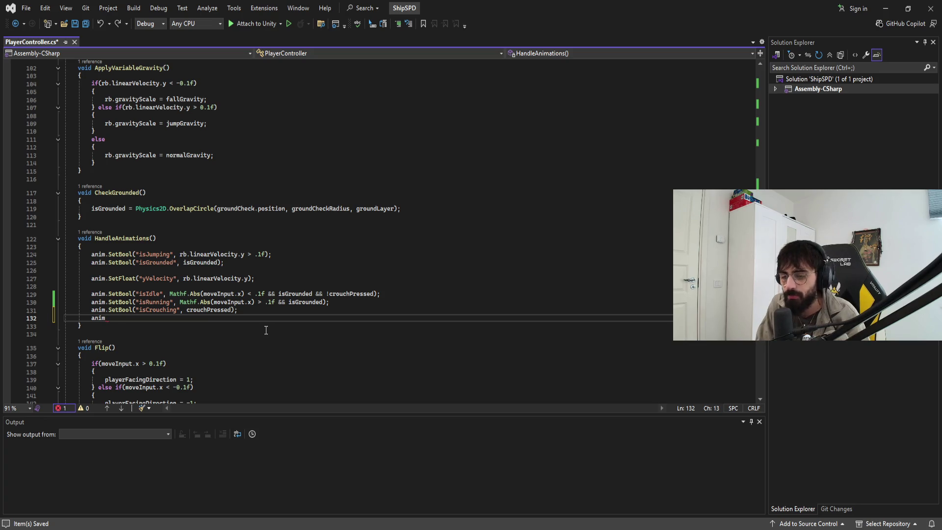
key("BackSpace")
key("BackSpace")
key("BackSpace")
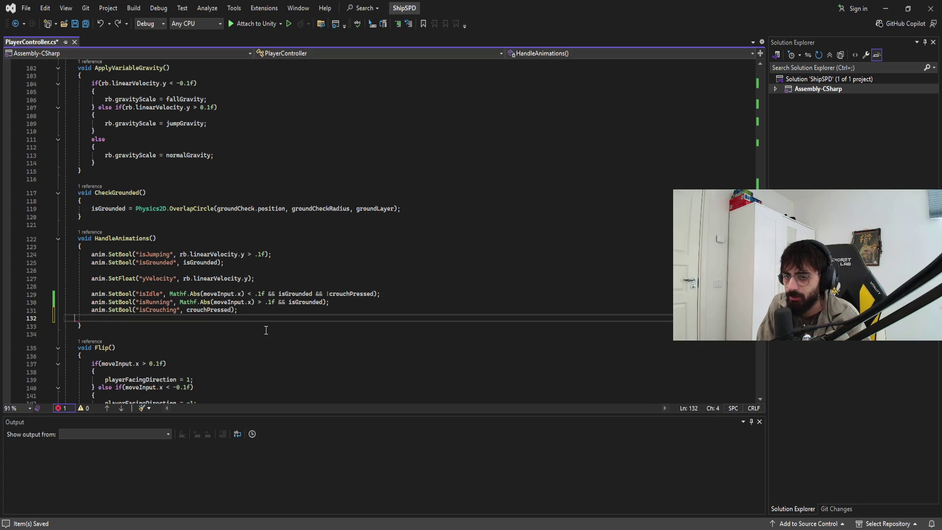
key("ctrl+s")
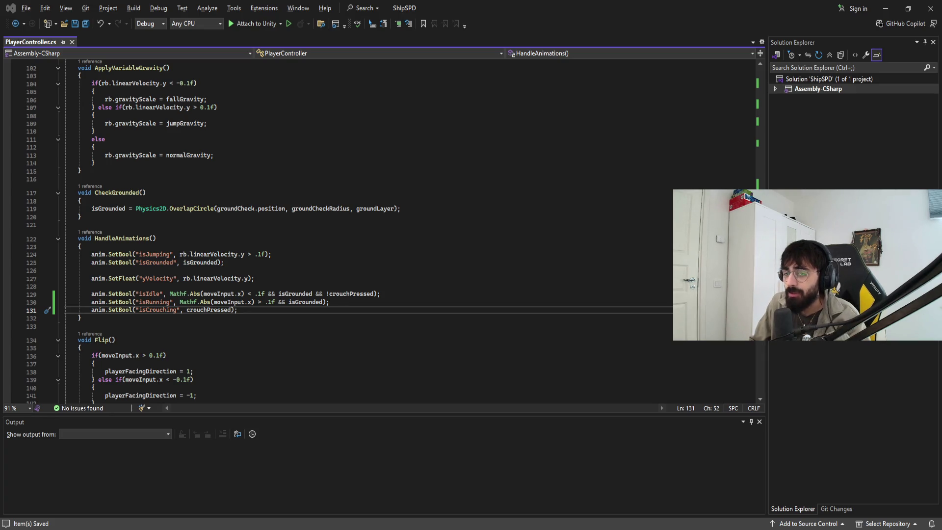
Add anim.SetBool("isAttacking", attackPressed); after the isCrouching line and save.
key("alt+Tab")
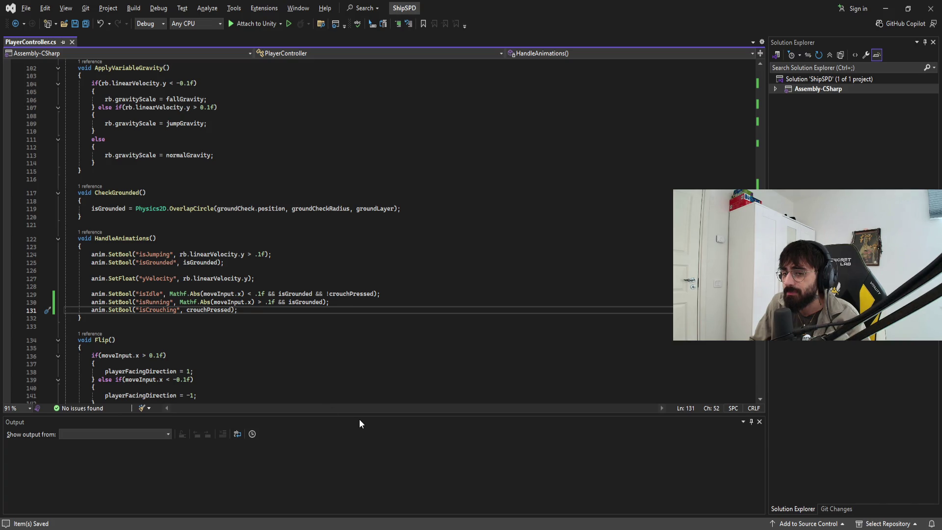
key("Return")
type("an")
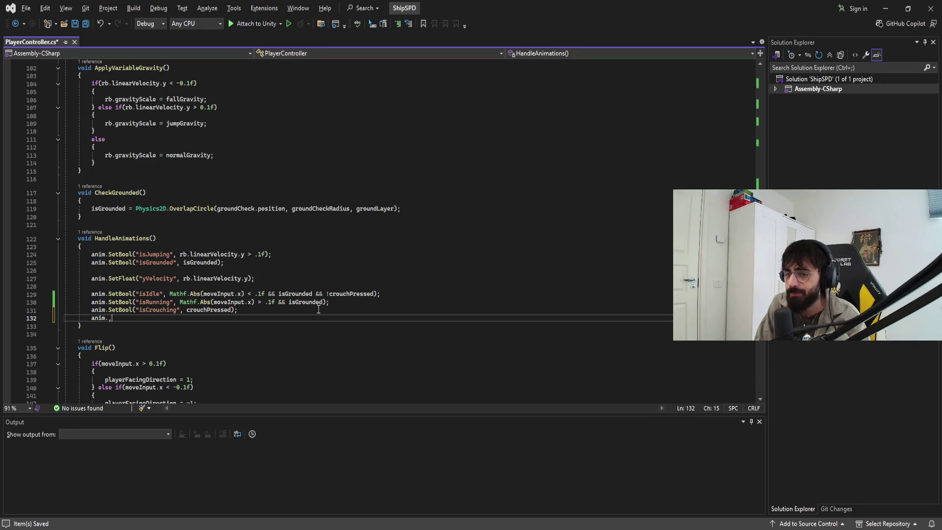
type("im.")
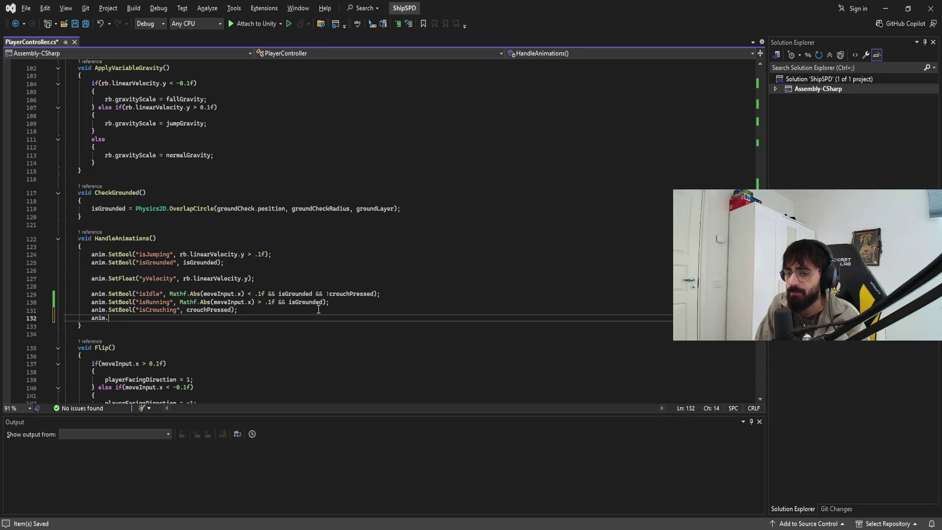
type("setBool(\"isAtta")
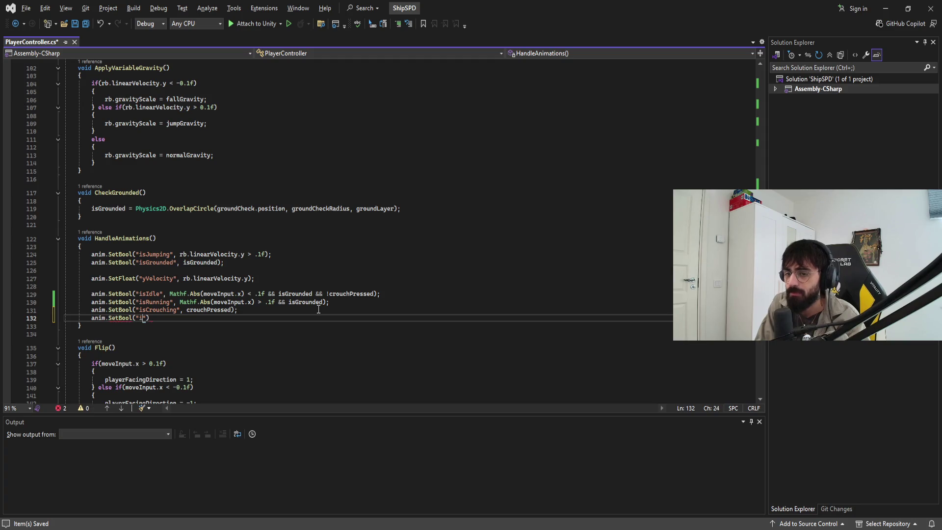
type("cking\", ")
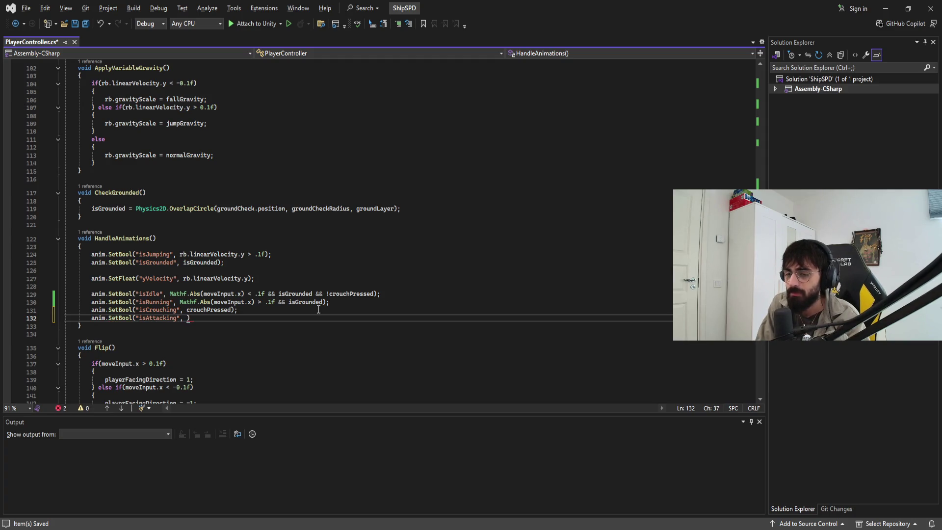
type("attackPressed);")
key("ctrl+s")
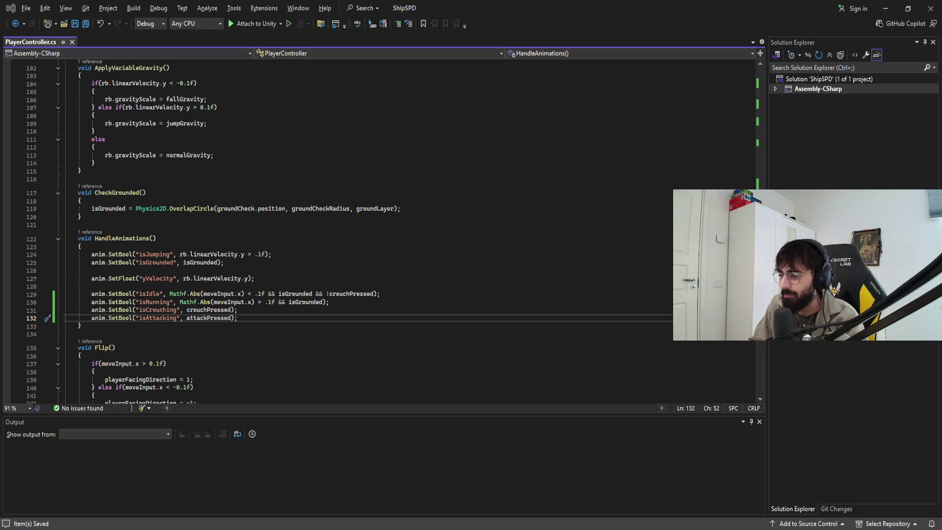
left_click(494, 374)
key("ctrl+f")
type("isAt")
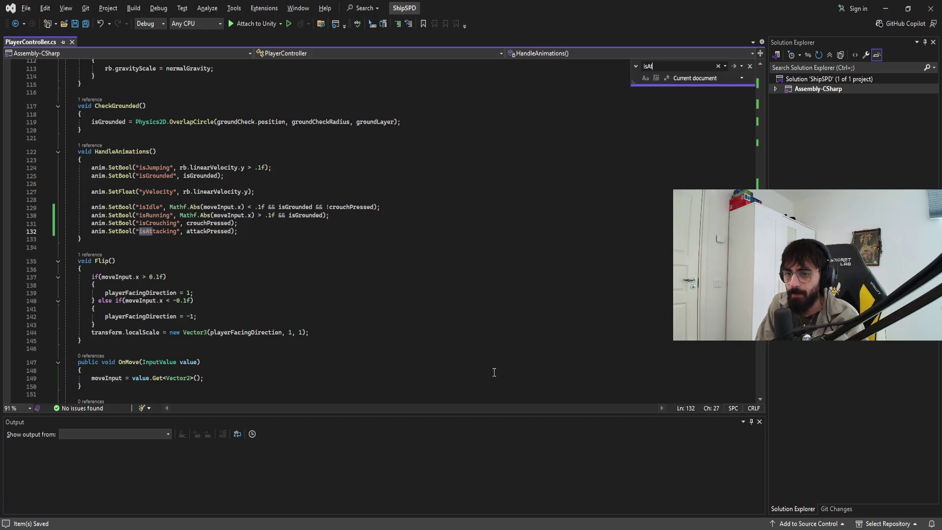
key("BackSpace")
key("BackSpace")
key("BackSpace")
type("attackPressed")
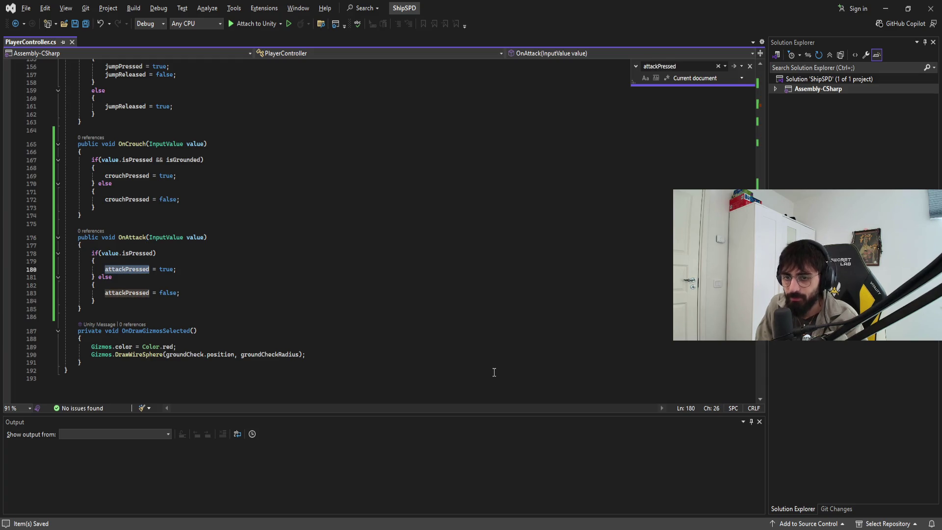
key("Return")
key("Return")
key("Return")
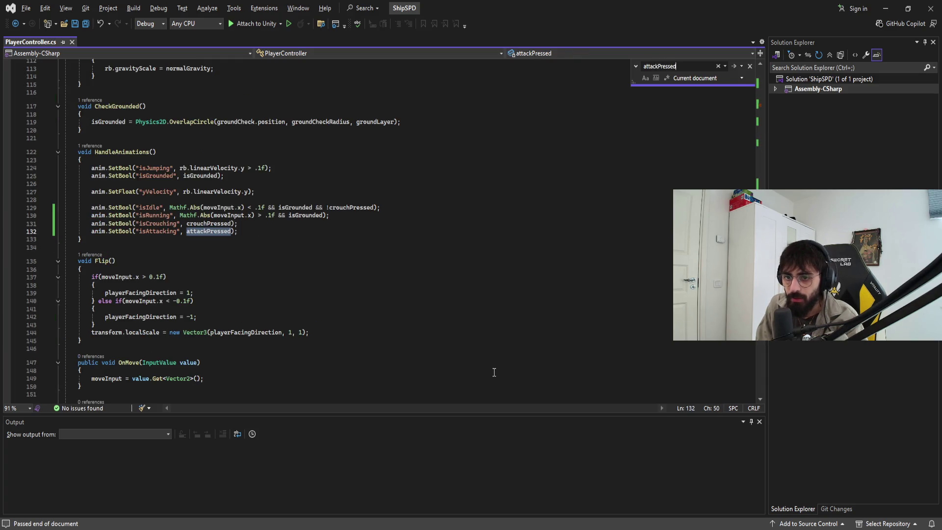
key("Escape")
key("ctrl+f")
type("Ha")
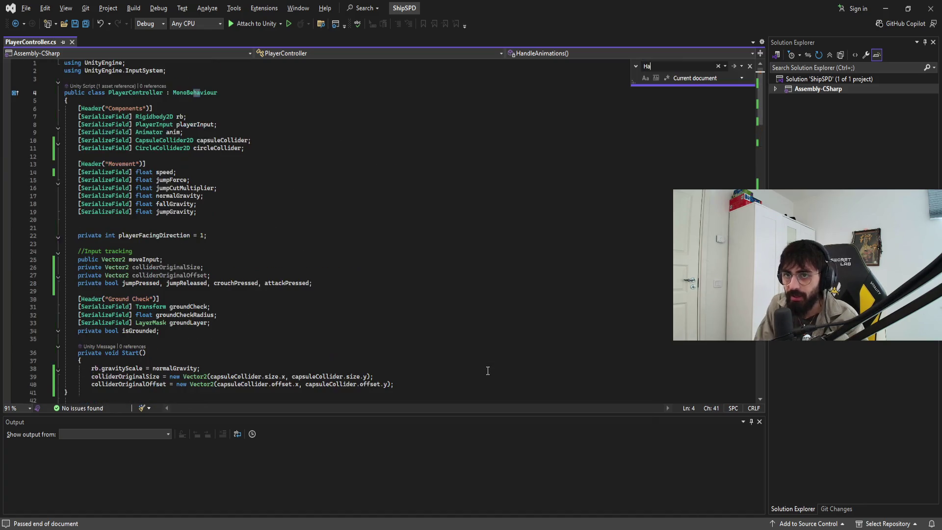
type("ndleAttack")
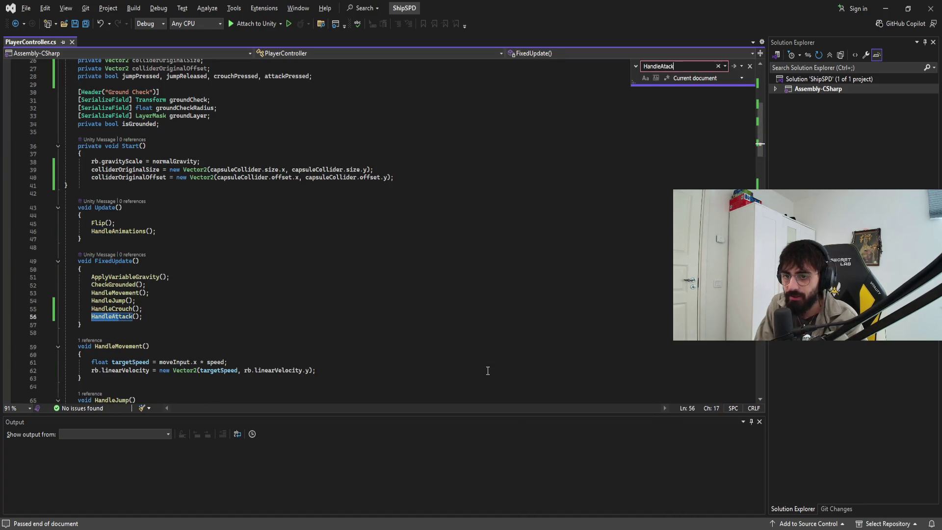
key("Escape")
scroll(576, 278, "down", 3)
scroll(575, 277, "down", 7)
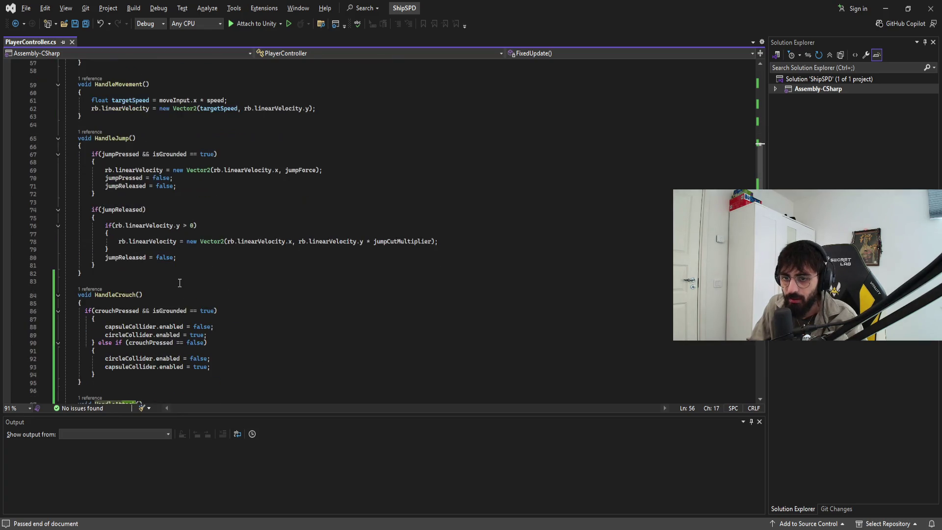
left_click(136, 259)
scroll(136, 259, "down", 3)
left_click(190, 348)
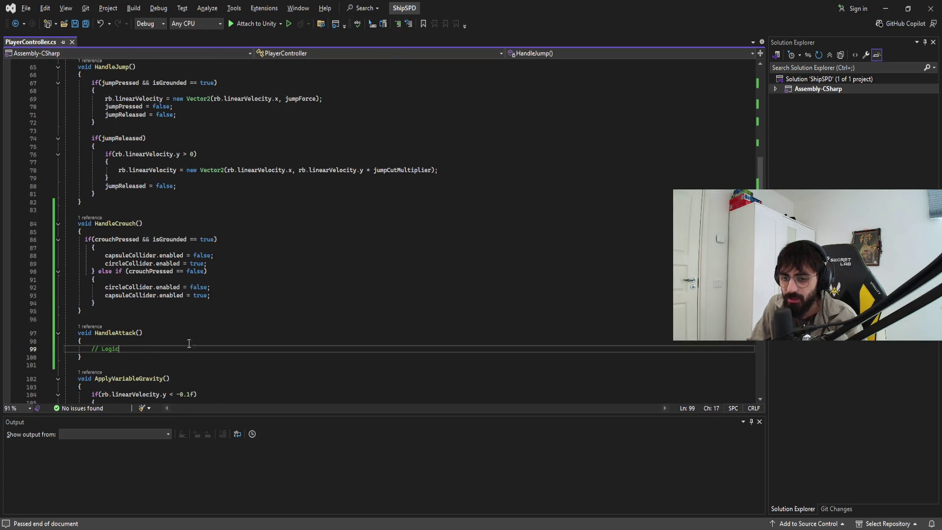
left_click_drag(761, 177, 760, 236)
scroll(344, 230, "down", 3)
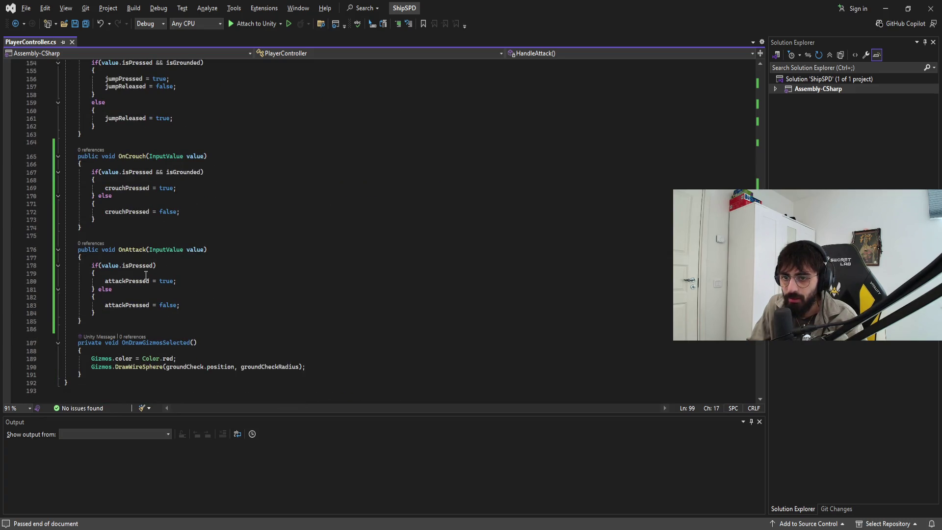
left_click(176, 281)
left_click(218, 265)
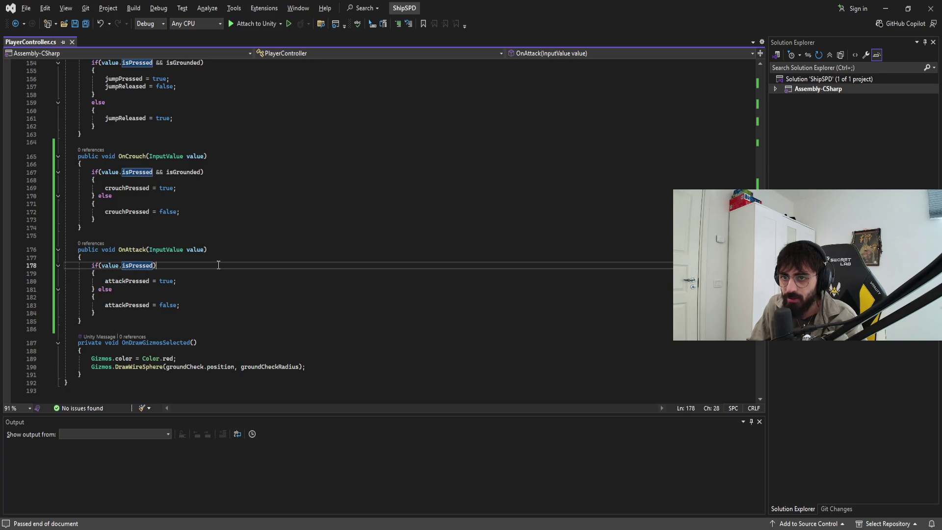
scroll(216, 263, "up", 2)
scroll(208, 259, "up", 1)
scroll(208, 259, "down", 2)
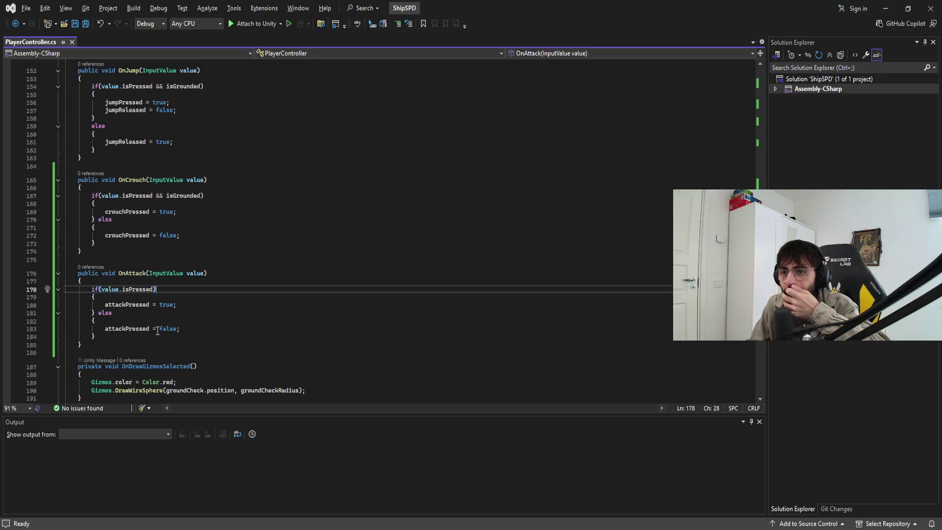
Scroll up to HandleAnimations to check the isAttacking SetBool call.
scroll(202, 332, "up", 12)
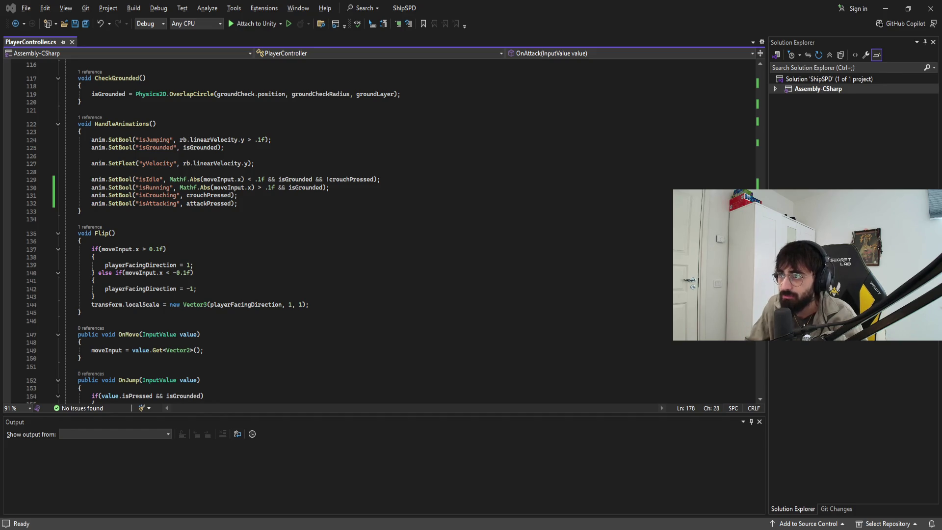
Move the Attack state beside Any State and make a transition from Any State to Attack.
key("alt+Tab")
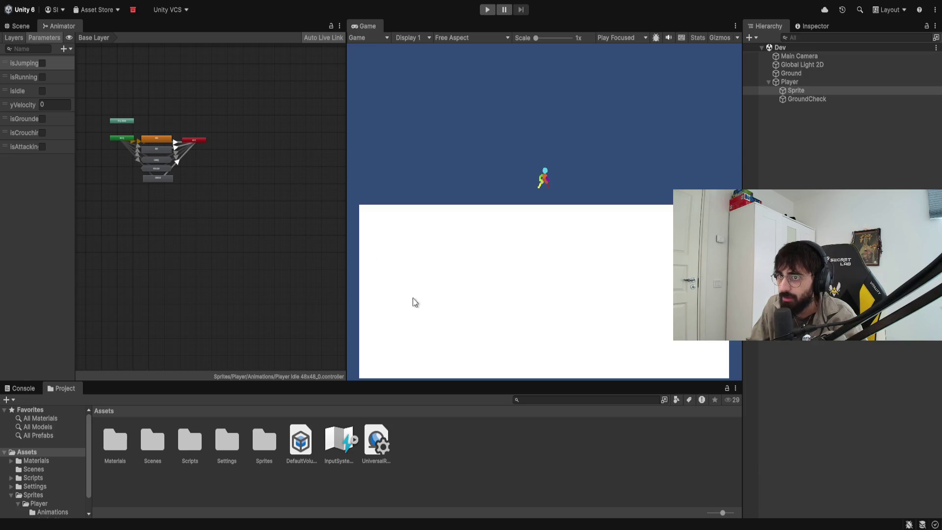
scroll(102, 108, "up", 5)
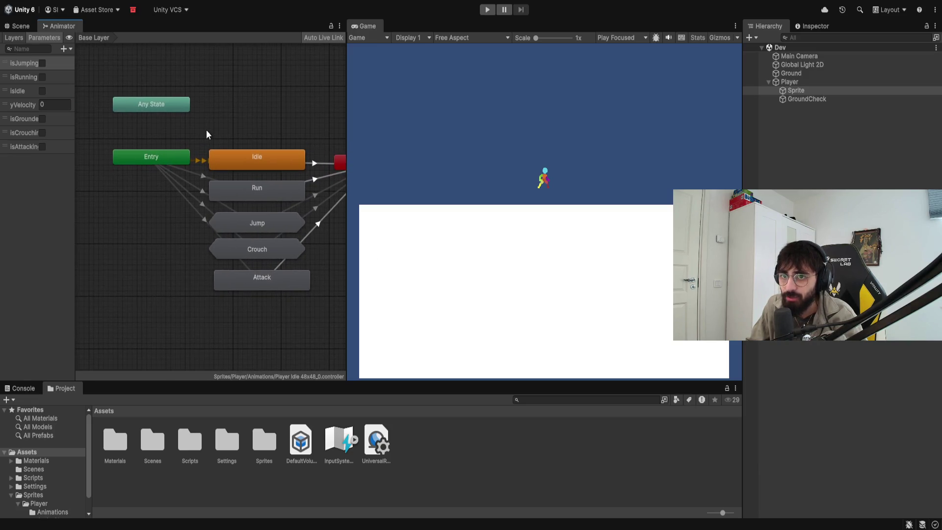
left_click(199, 211)
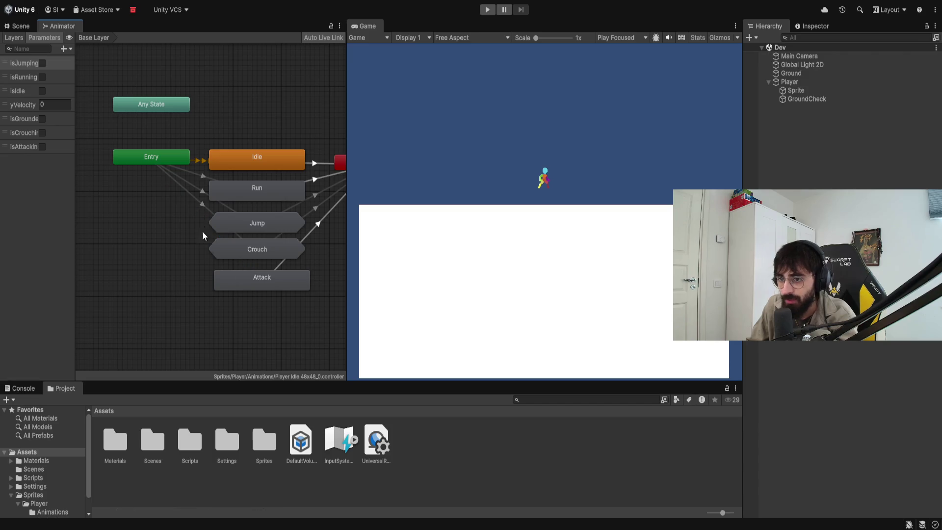
mouse_move(273, 285)
left_mouse_down()
mouse_move(258, 141)
mouse_move(272, 103)
left_mouse_up()
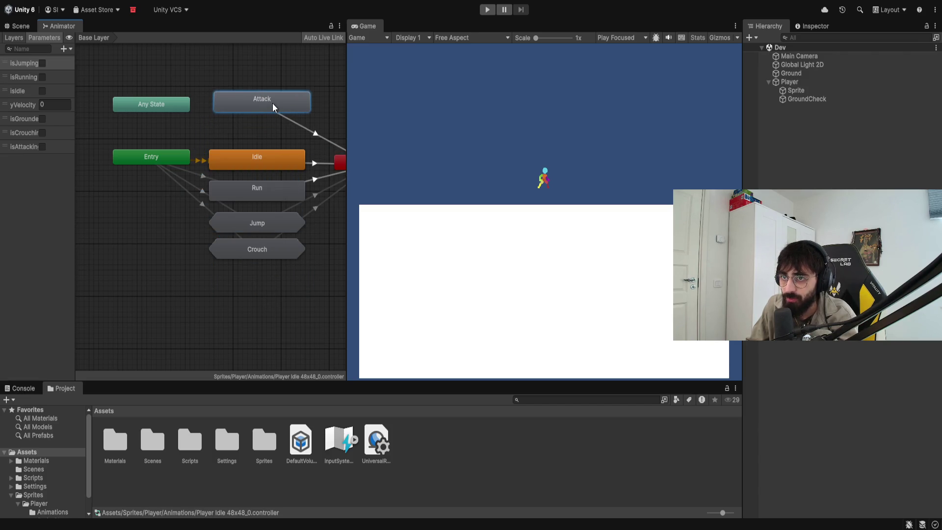
right_click(187, 104)
left_click(211, 109)
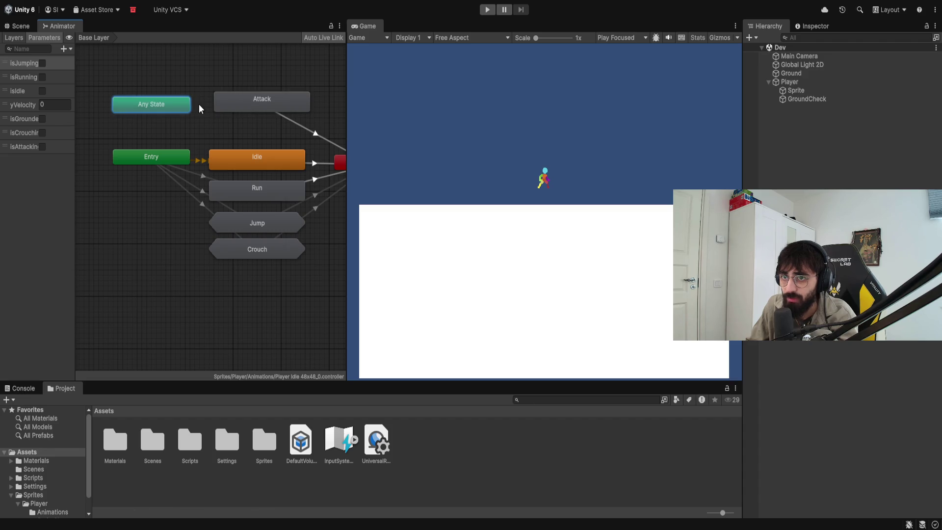
Select the new Any State → Attack transition and inspect its settings in the Inspector.
left_click(250, 103)
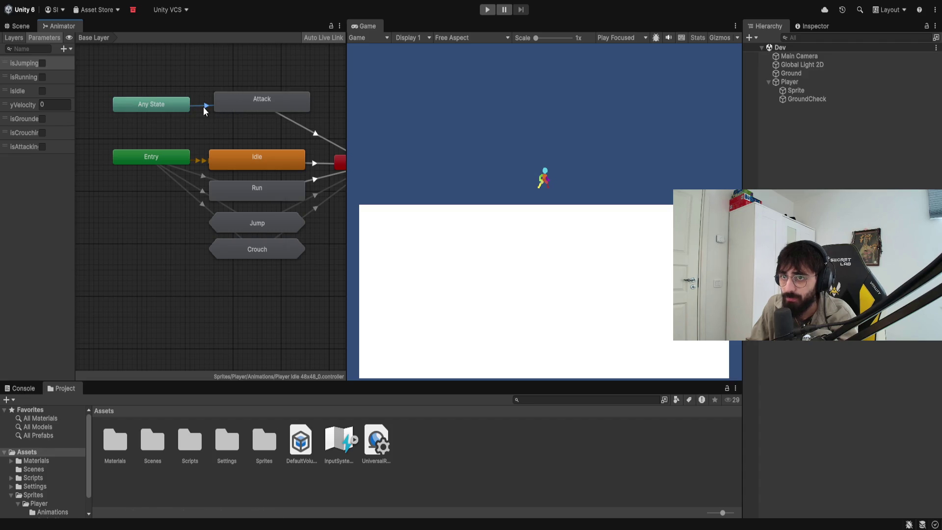
left_click(804, 22)
double_click(783, 25)
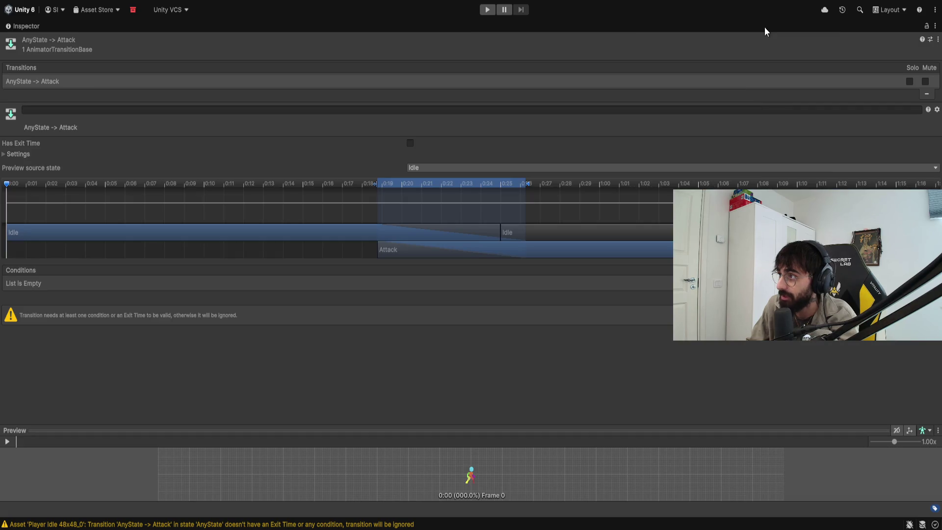
double_click(26, 26)
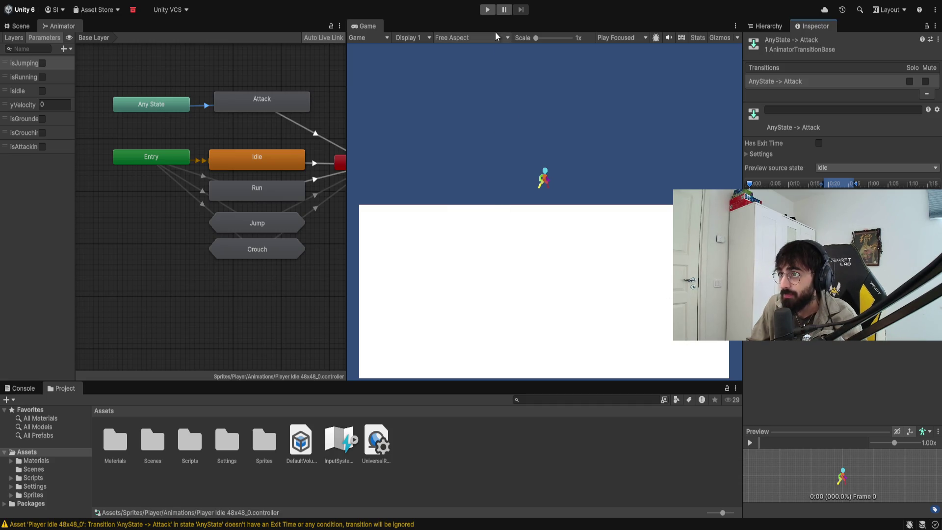
Enter Play mode and test the attack (Enter) and walk-left (A) keys.
left_click(487, 9)
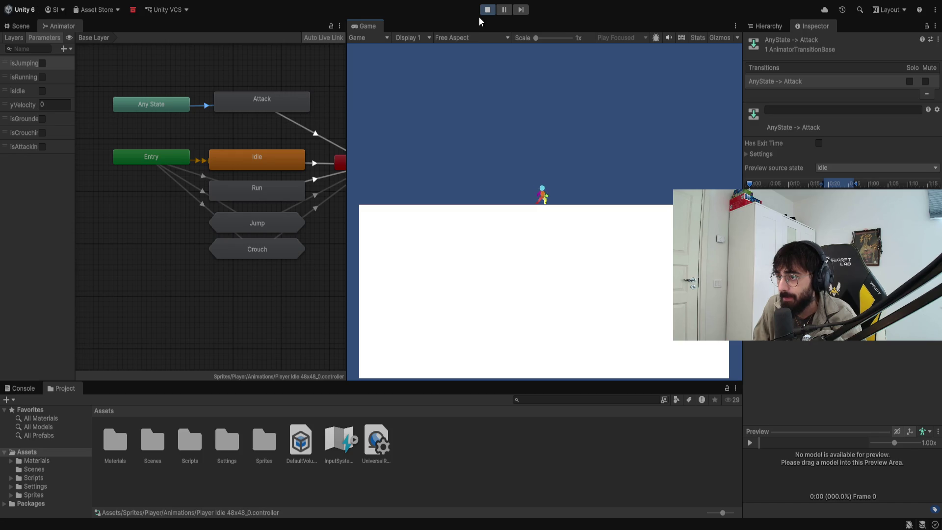
key("Return")
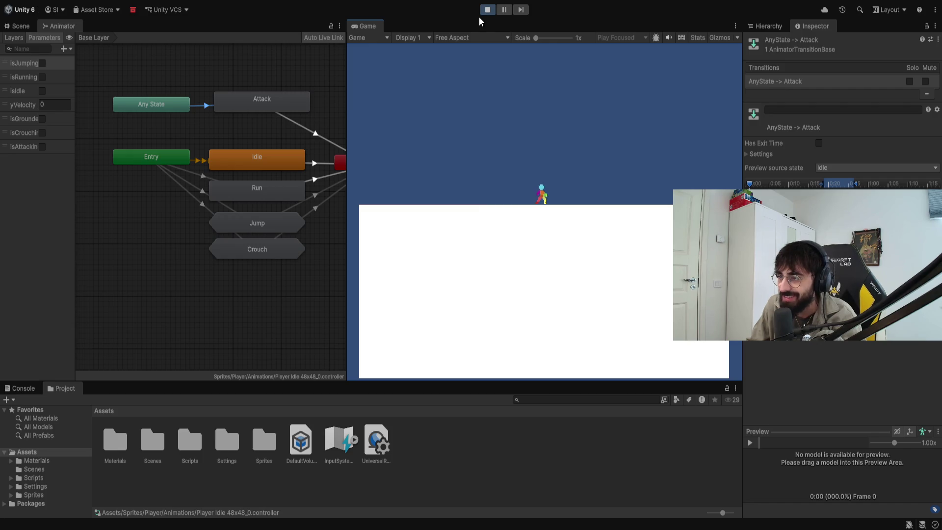
key("a")
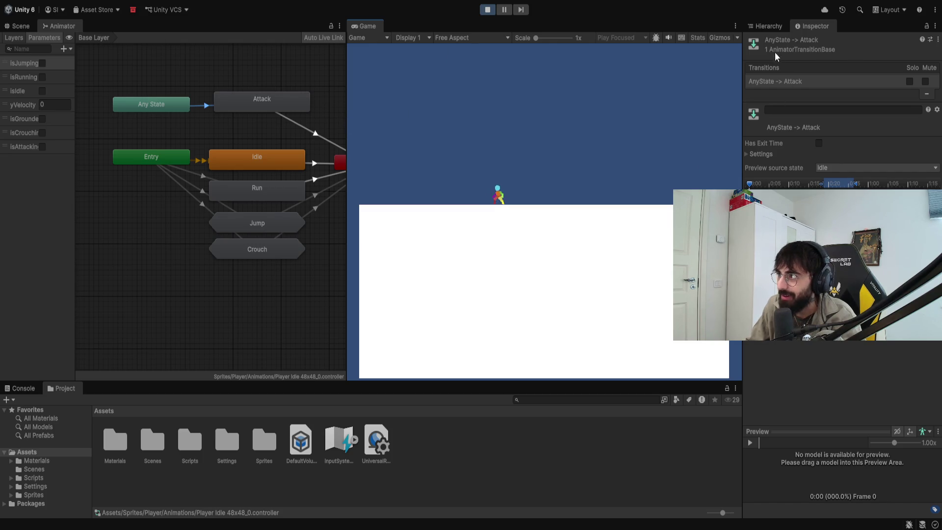
Select the player's Sprite object to watch its live Animator states, then return to Visual Studio.
left_click(765, 26)
left_click(793, 90)
left_click(811, 26)
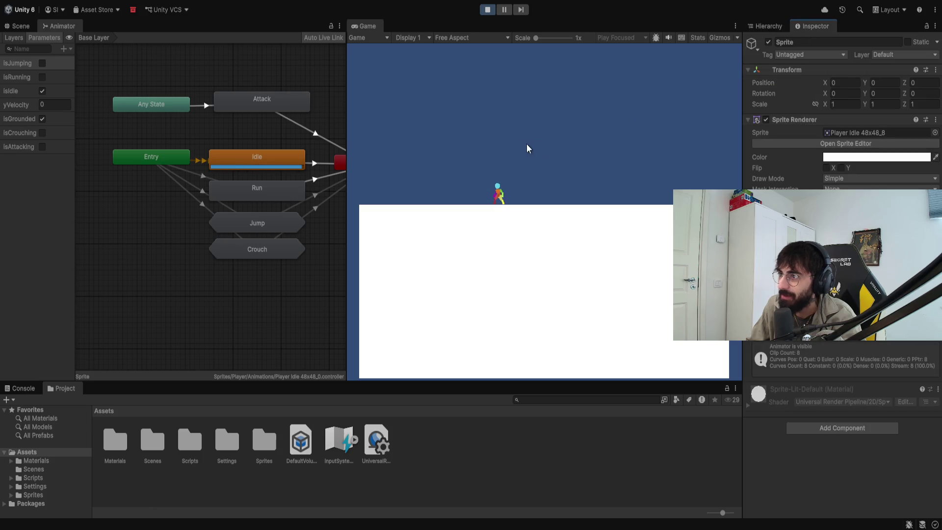
left_click(523, 141)
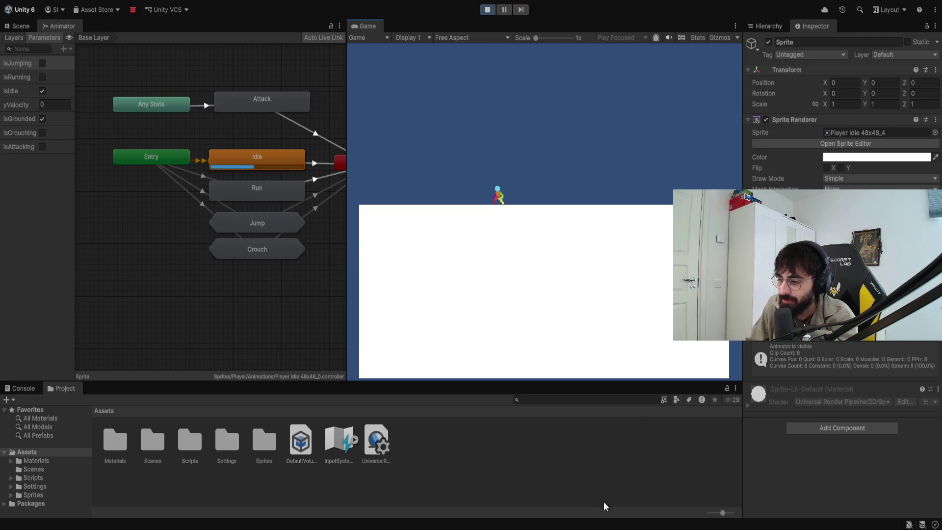
key("alt+Tab")
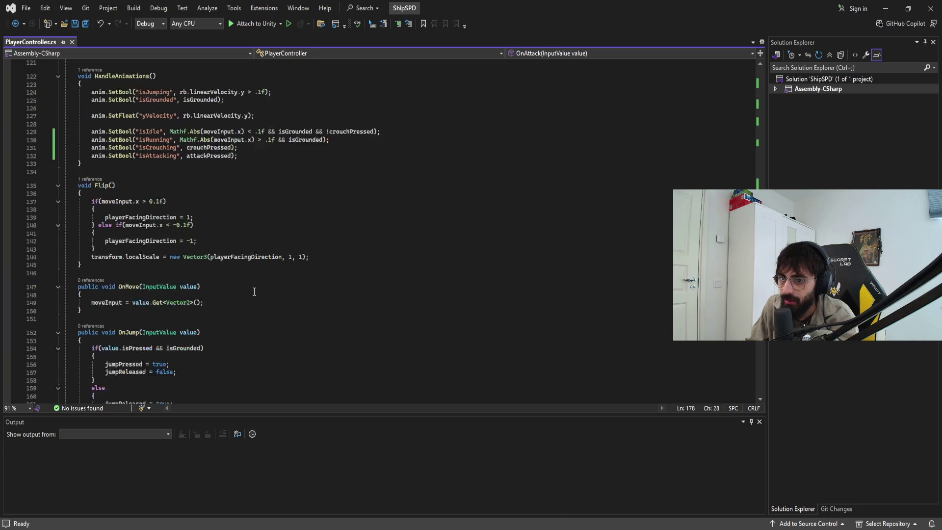
Scroll down to review the OnAttack method in PlayerController.cs, then return to Unity.
scroll(254, 291, "down", 1)
scroll(253, 291, "down", 1)
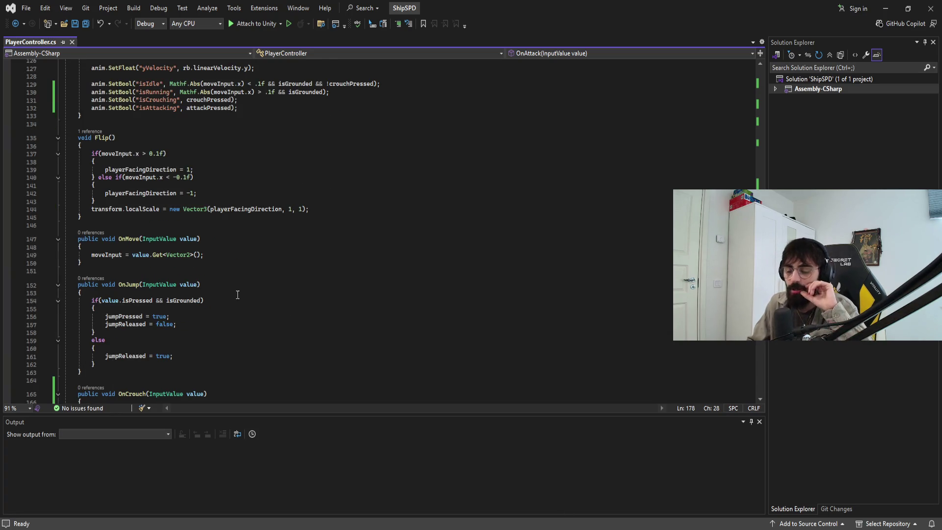
scroll(170, 312, "down", 3)
scroll(172, 314, "down", 5)
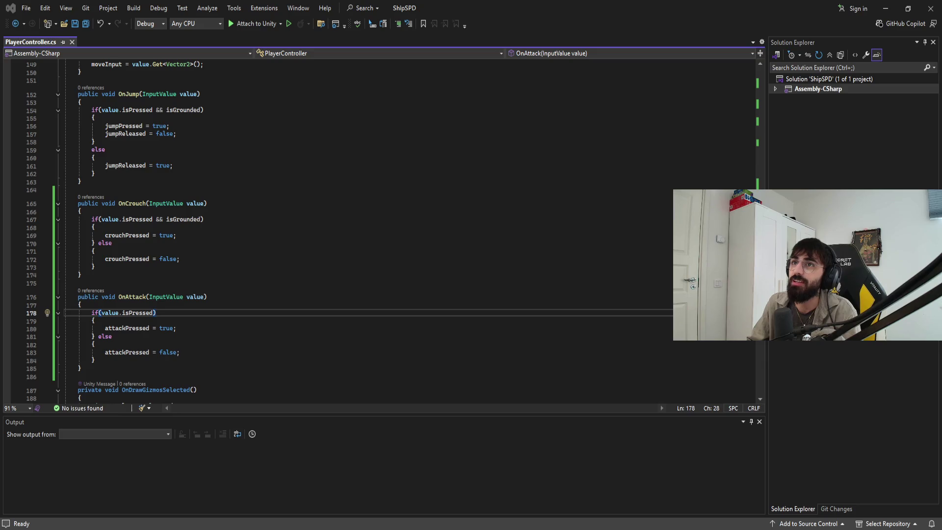
key("alt+Tab")
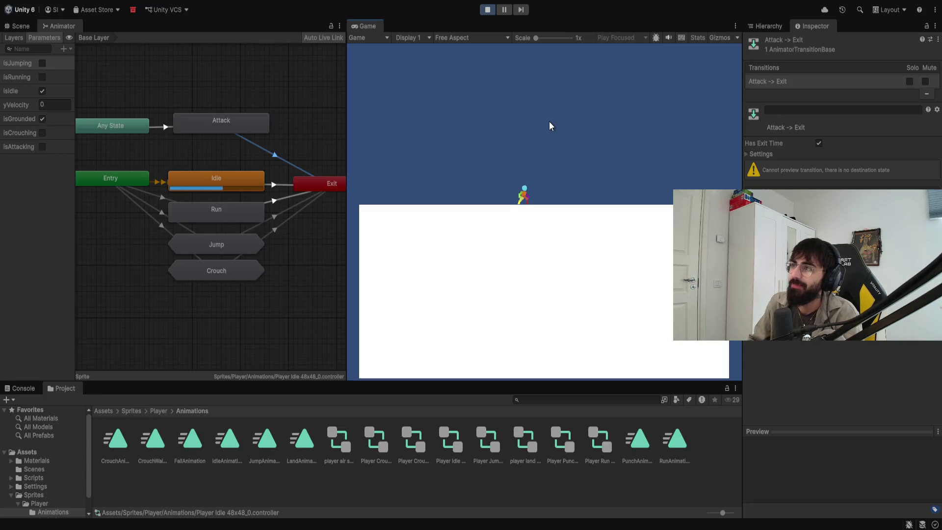
Play-test running, crouching, jumping and attacking, including an attack mid-jump.
key("a")
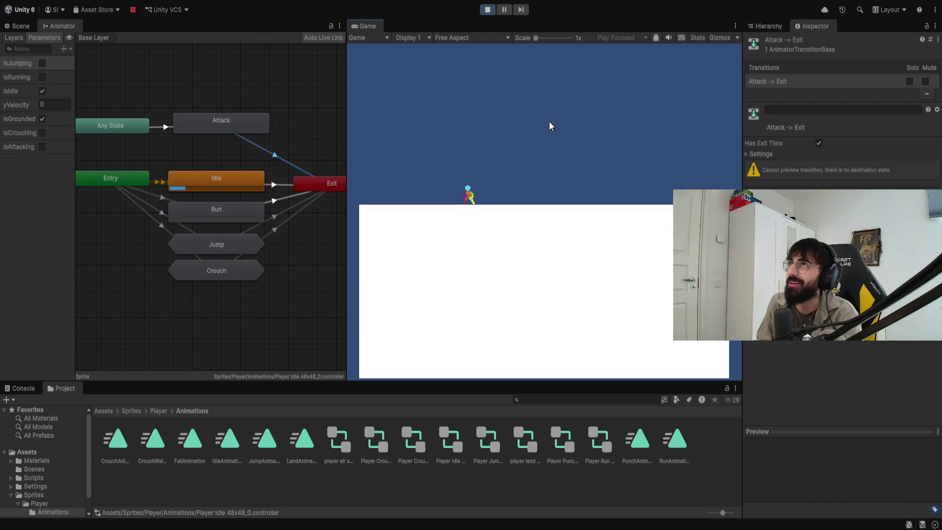
key("d")
key("space")
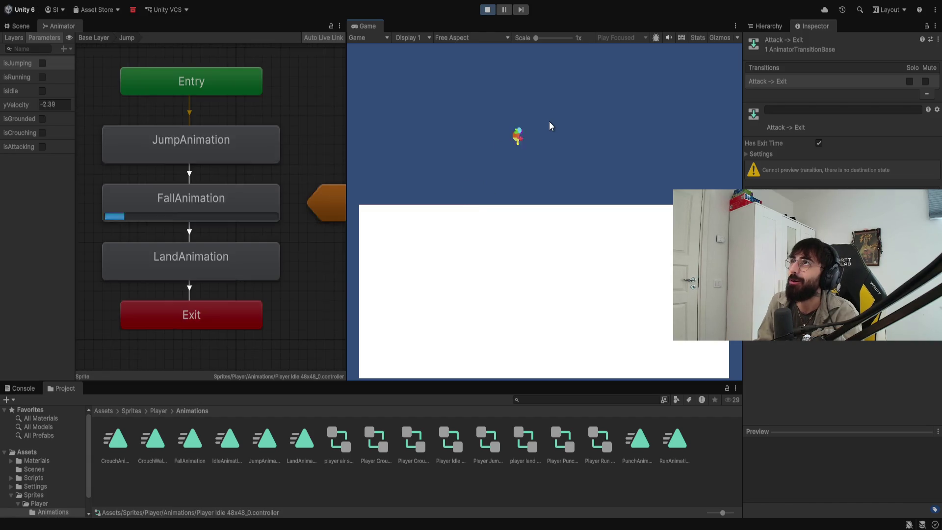
left_click(549, 122)
key("d")
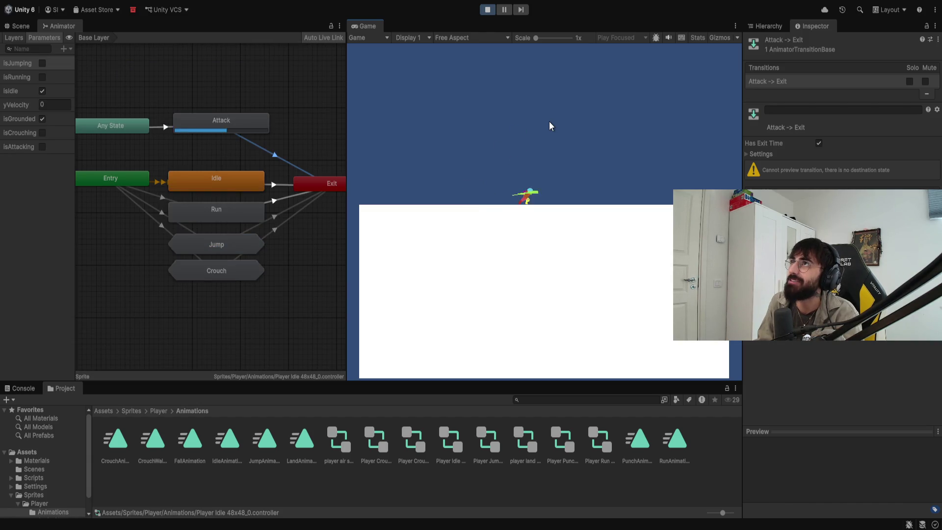
key("s")
key("a")
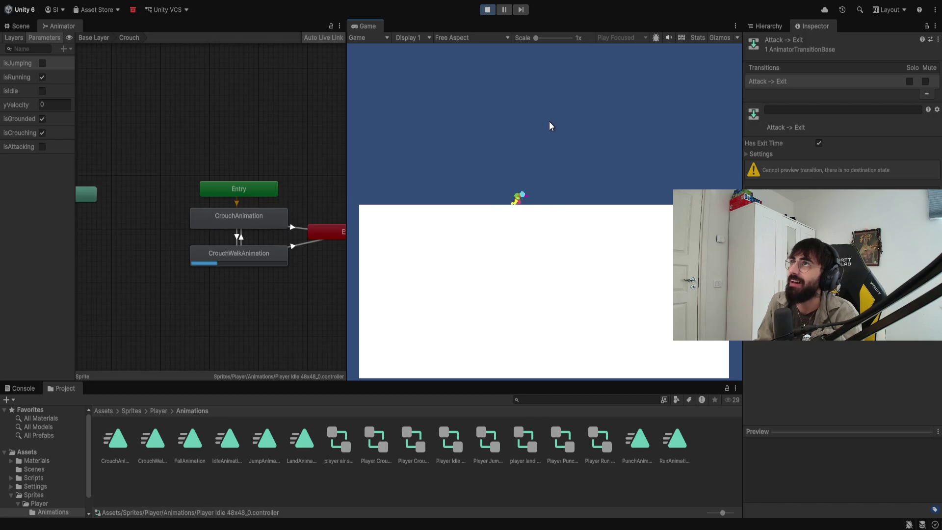
key("d")
key("a")
key("space")
key("d")
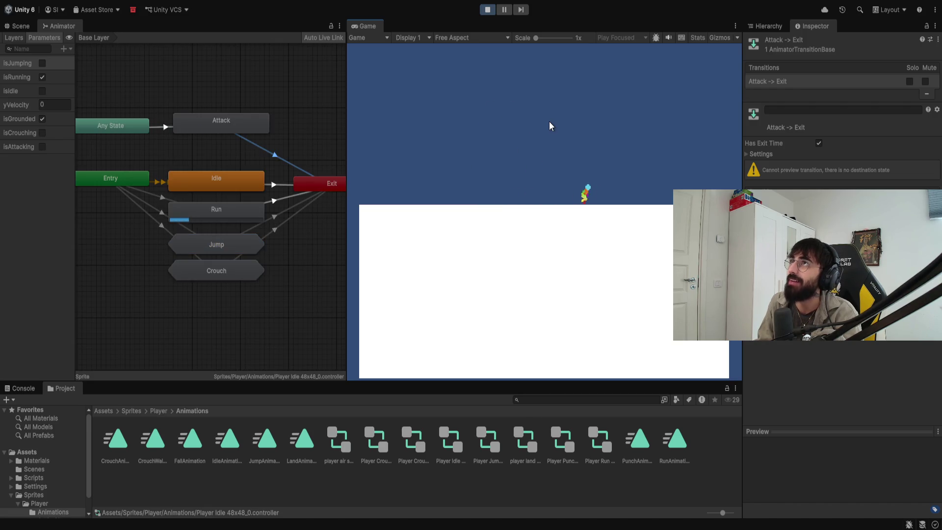
key("space")
key("a")
key("space")
key("d")
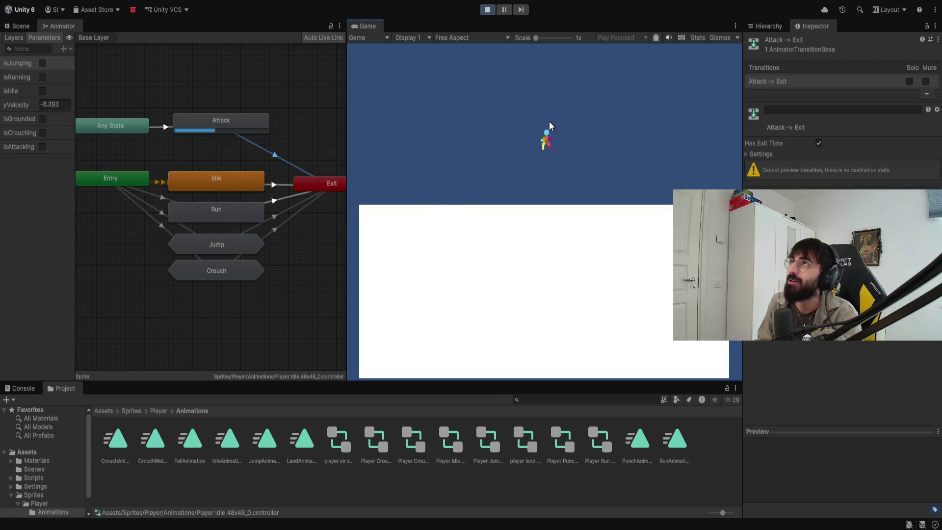
key("space")
key("a")
left_click(549, 121)
Keep testing jumps, crouch-walking and another attack, then stop Play mode with Ctrl+P.
key("d")
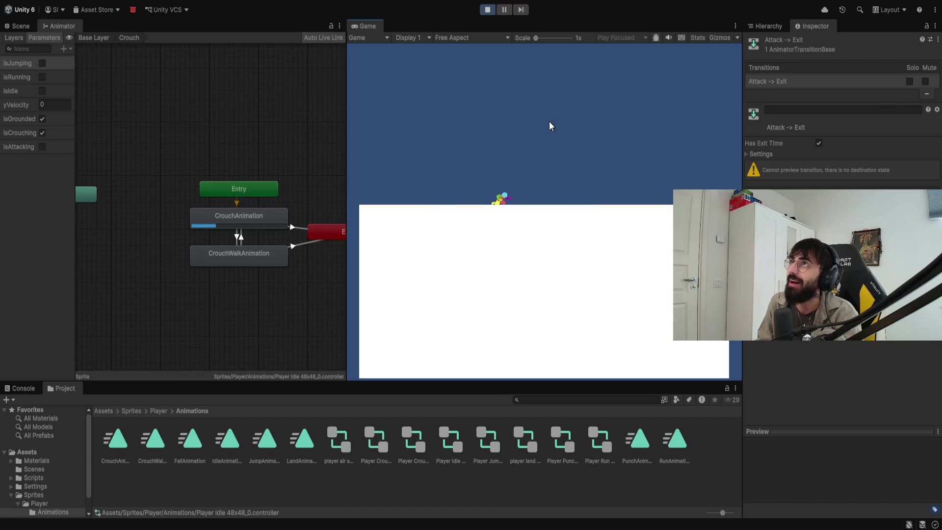
key("space")
key("space")
key("a")
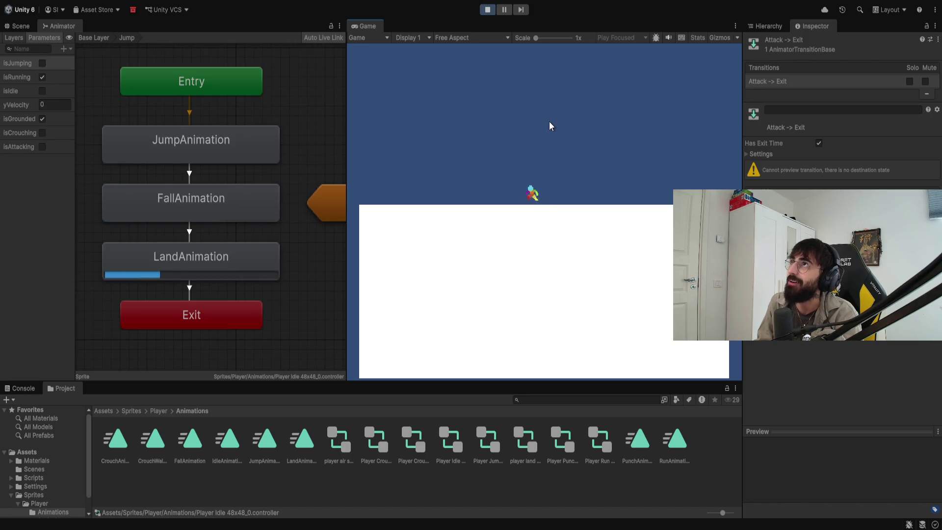
key("space")
key("s")
key("d")
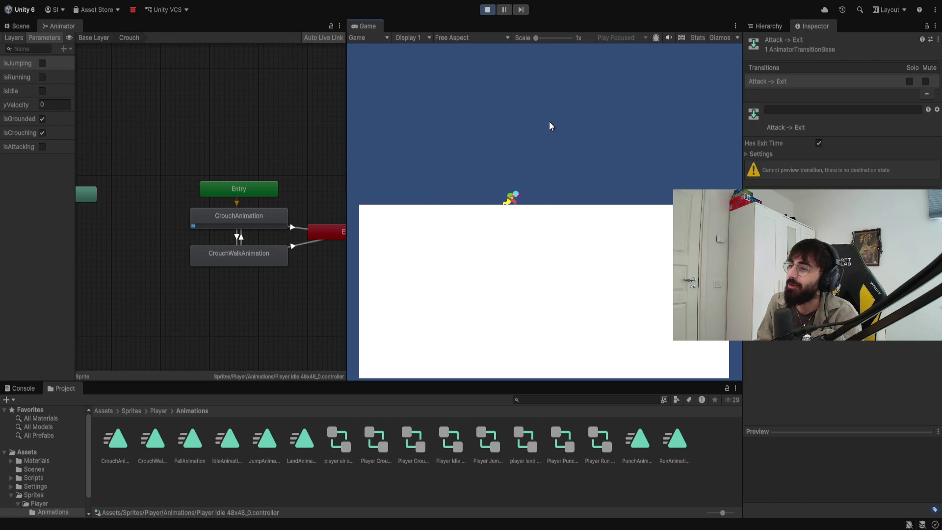
left_click(548, 122)
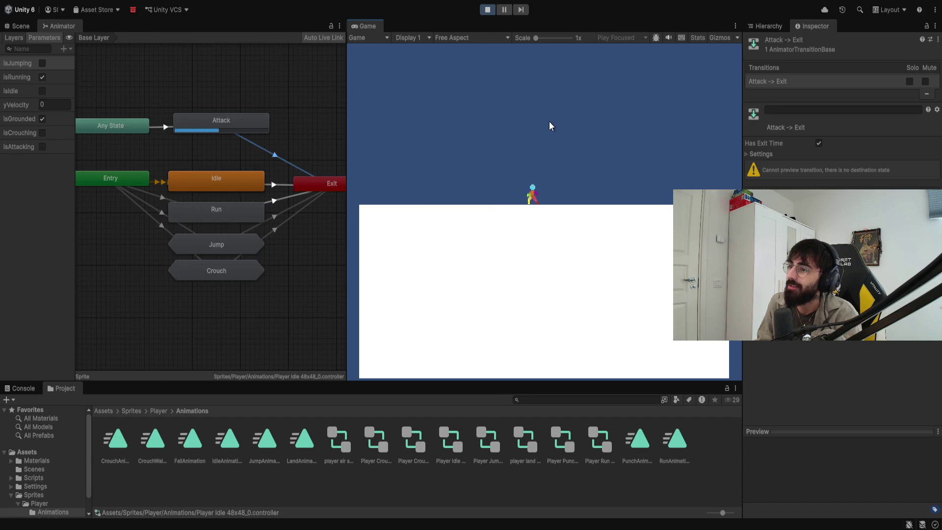
key("space")
key("a")
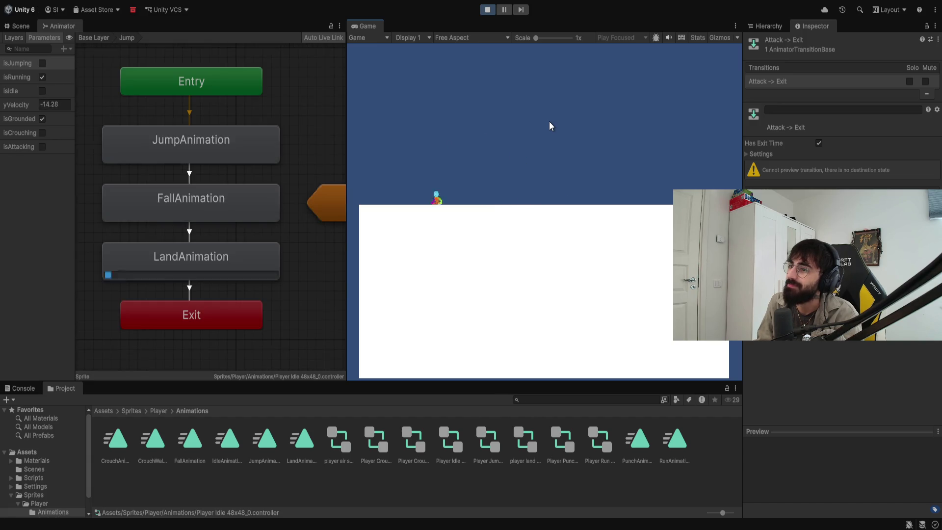
key("space")
key("d")
key("space")
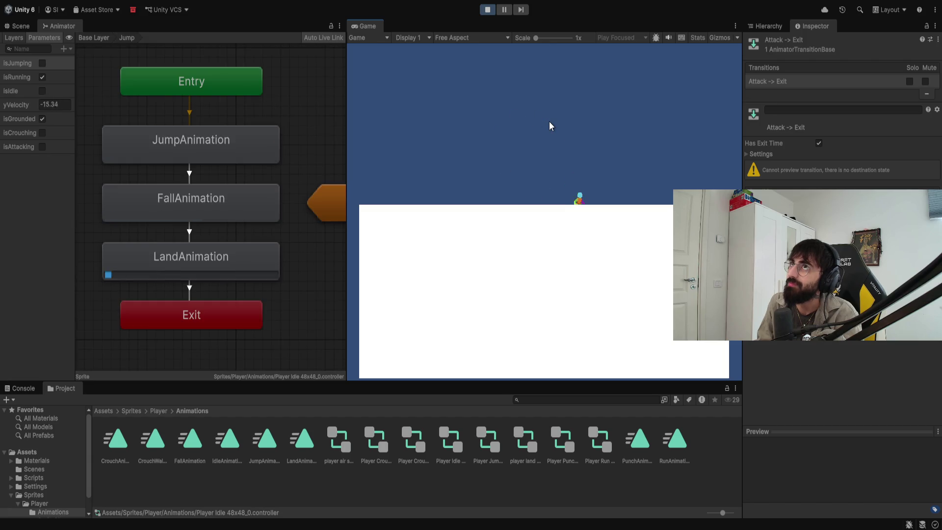
key("s")
key("a")
key("d")
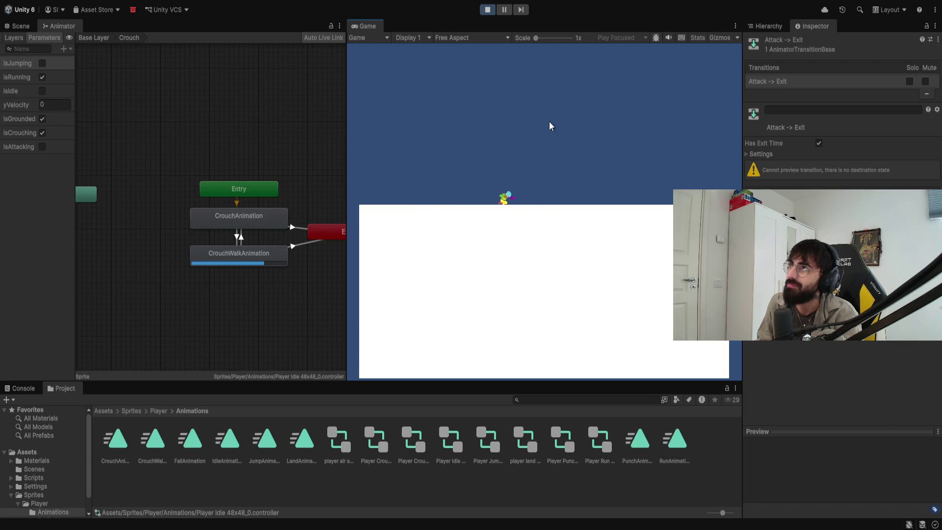
key("a")
key("d")
key("s")
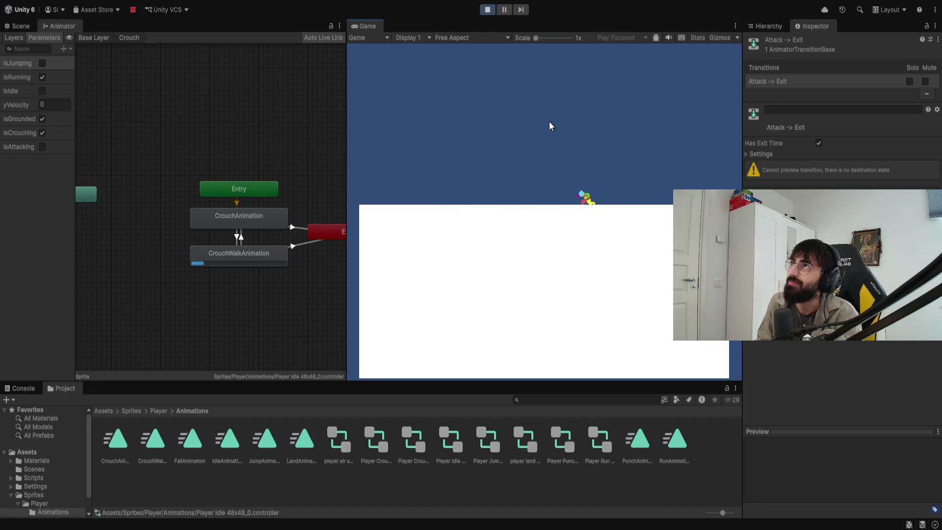
key("a")
key("d")
key("a")
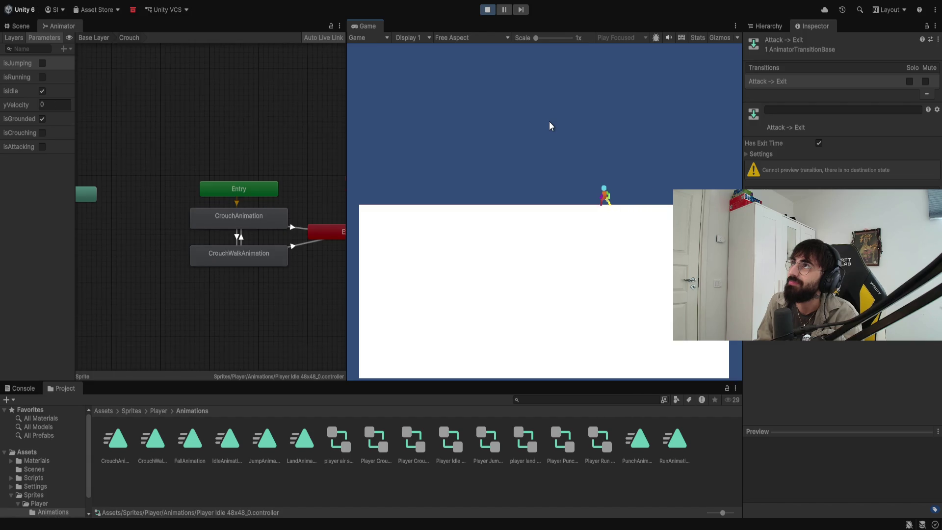
key("a")
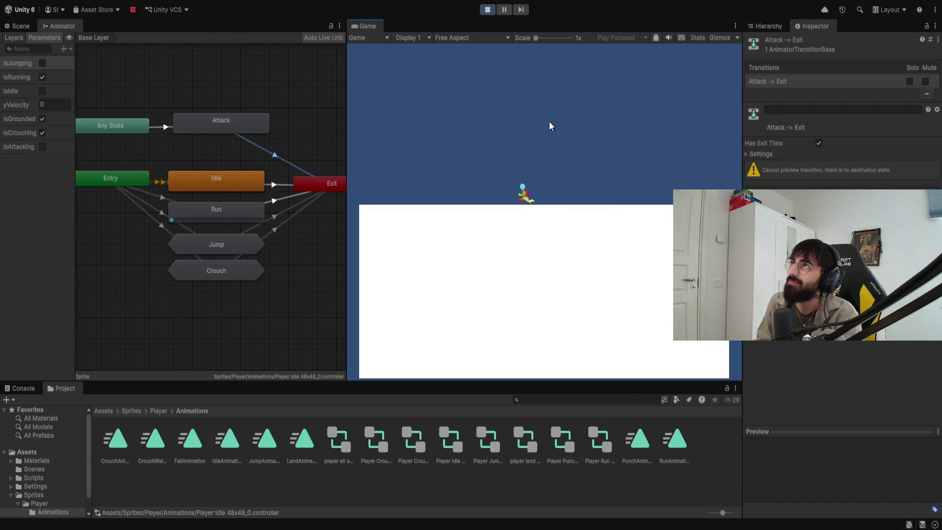
key("s")
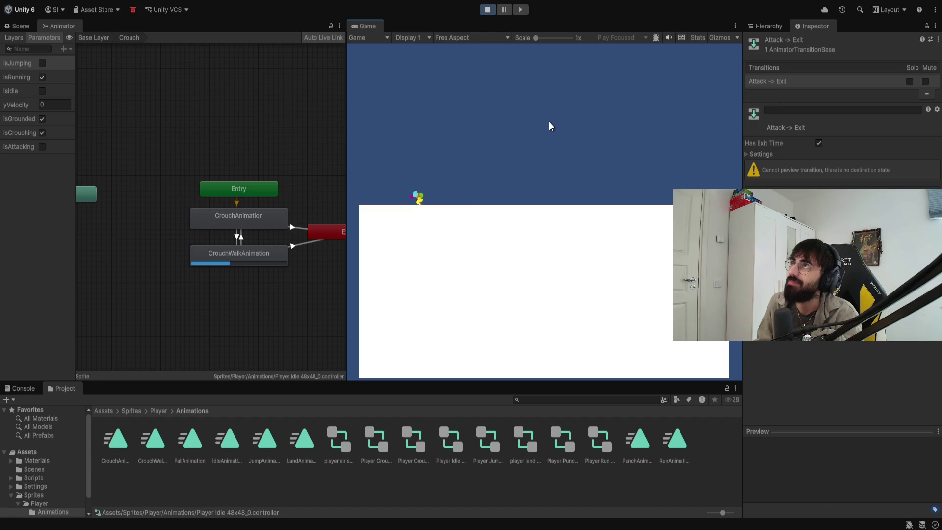
key("d")
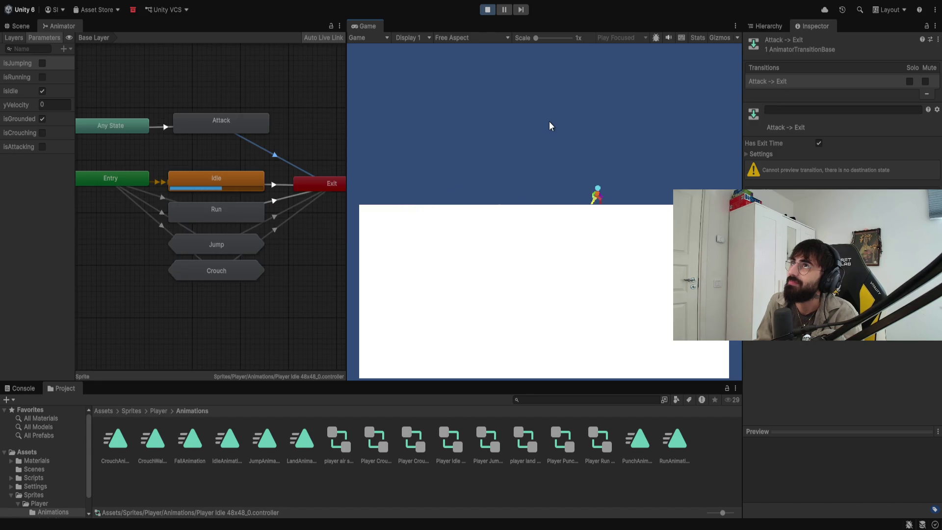
key("a")
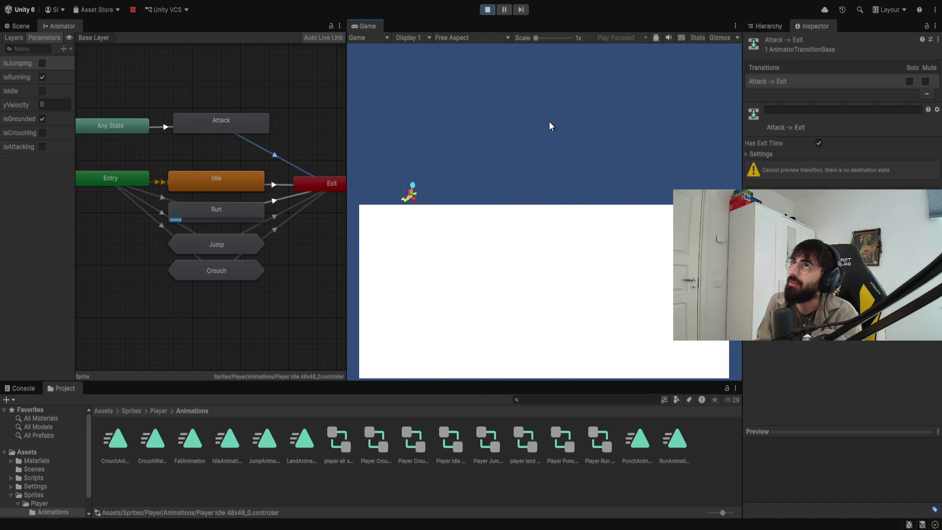
key("s")
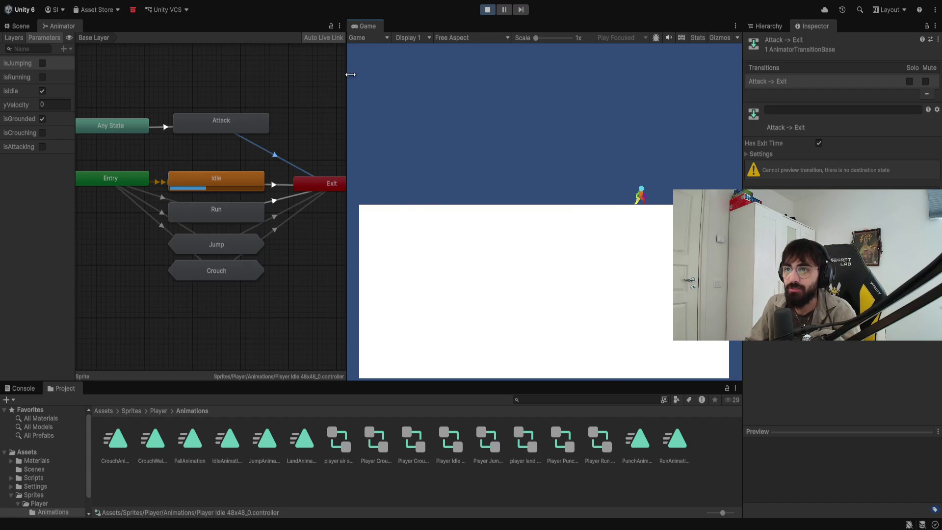
key("ctrl+p")
Look inside the Jump sub-state, then select the CrouchWalkAnimation-to-Exit transition in the Crouch sub-state.
double_click(225, 250)
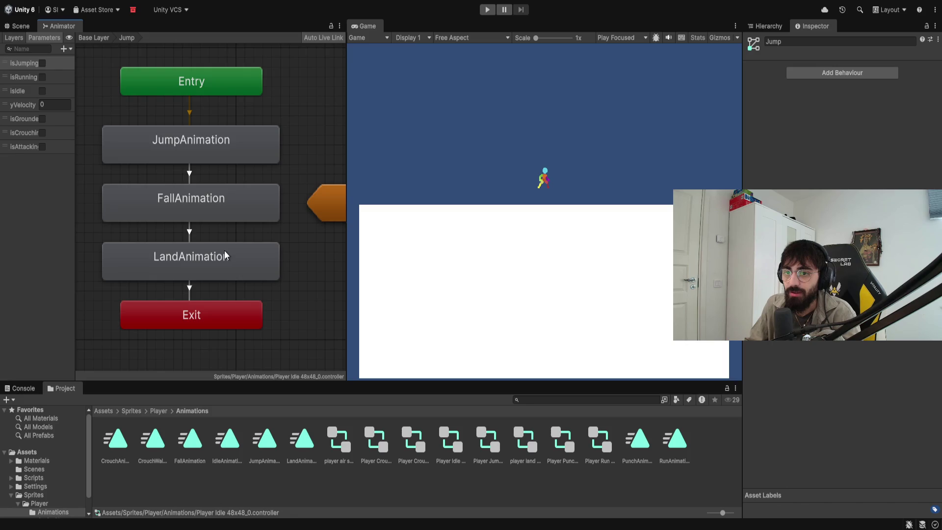
scroll(212, 223, "down", 5)
scroll(212, 242, "up", 2)
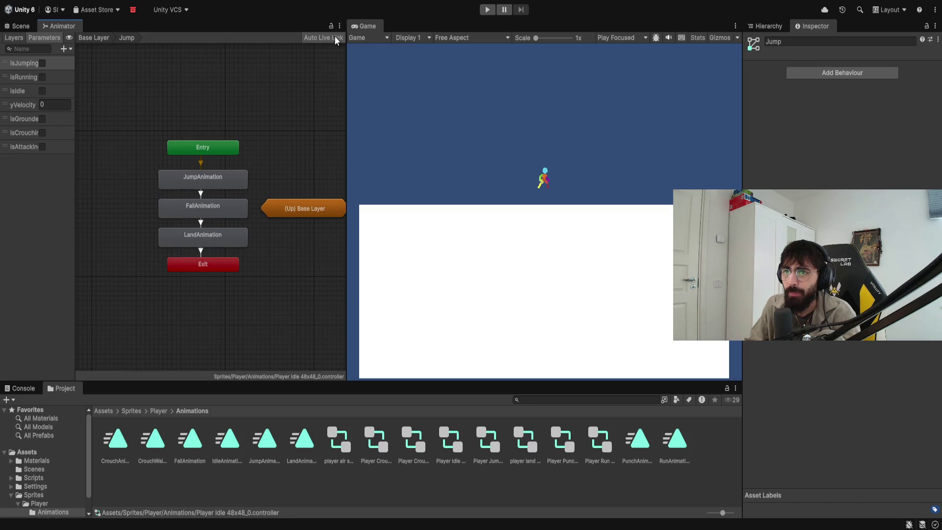
left_click(90, 36)
double_click(206, 277)
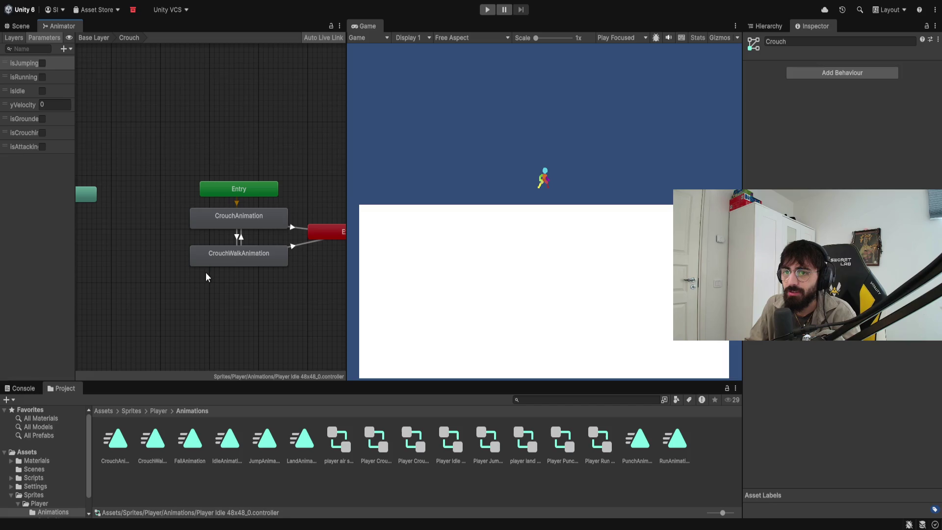
left_click(291, 247)
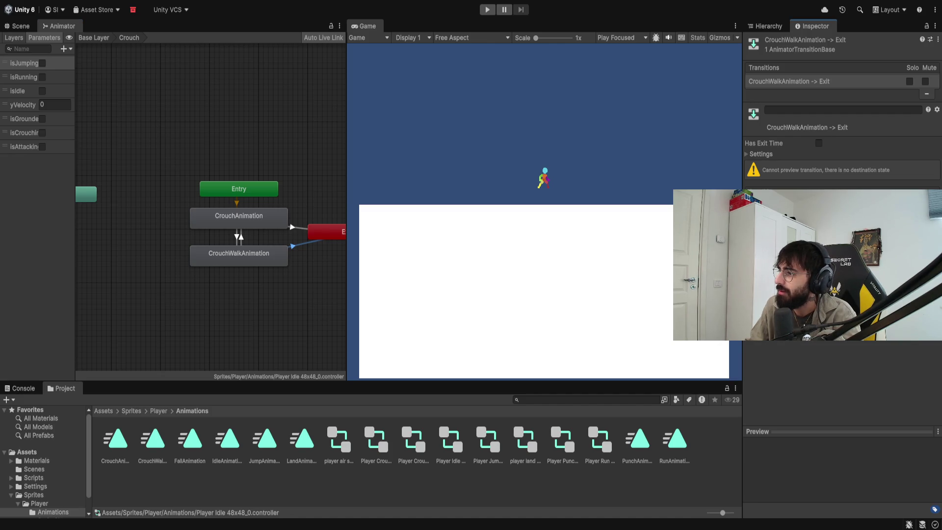
Play-test alternating crouch-walking and running left and right until the player settles into Idle.
left_click(496, 11)
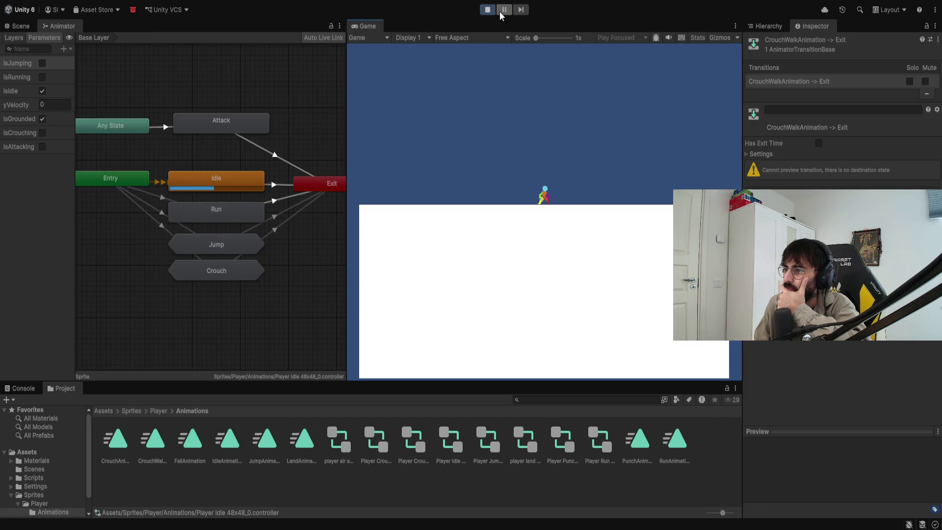
key("a")
key("d")
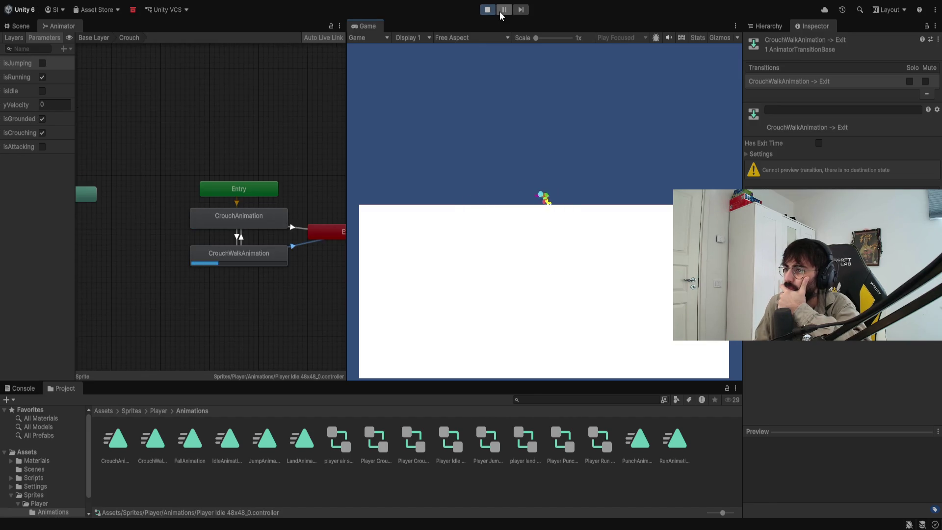
key("s")
key("a")
key("s")
key("d")
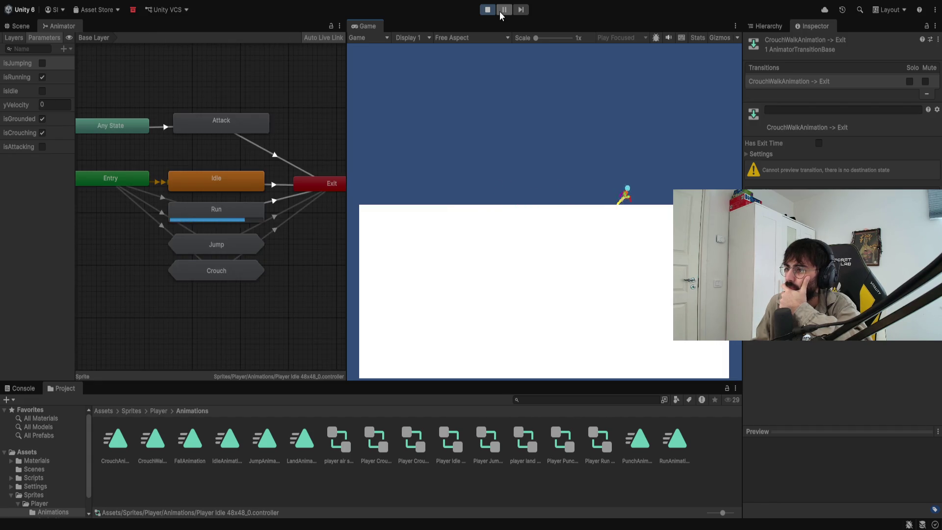
key("a")
key("s")
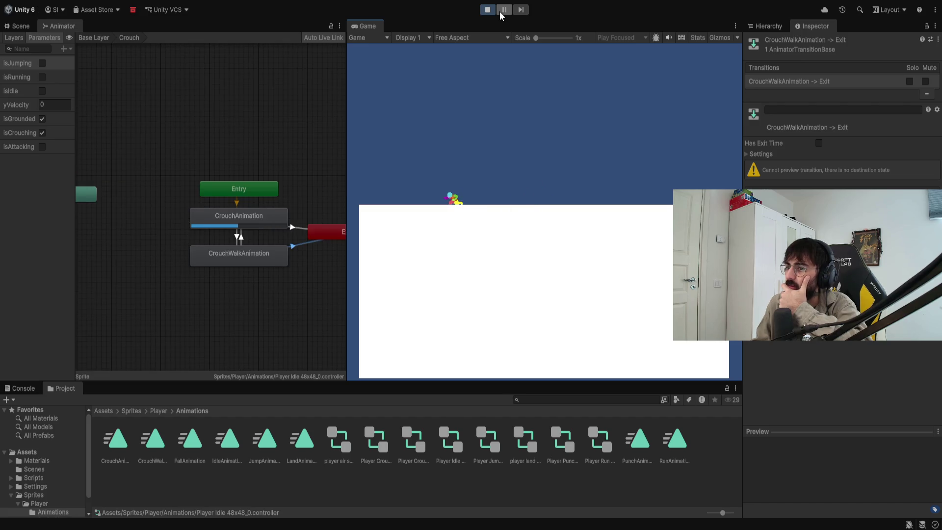
key("a")
key("s")
key("d")
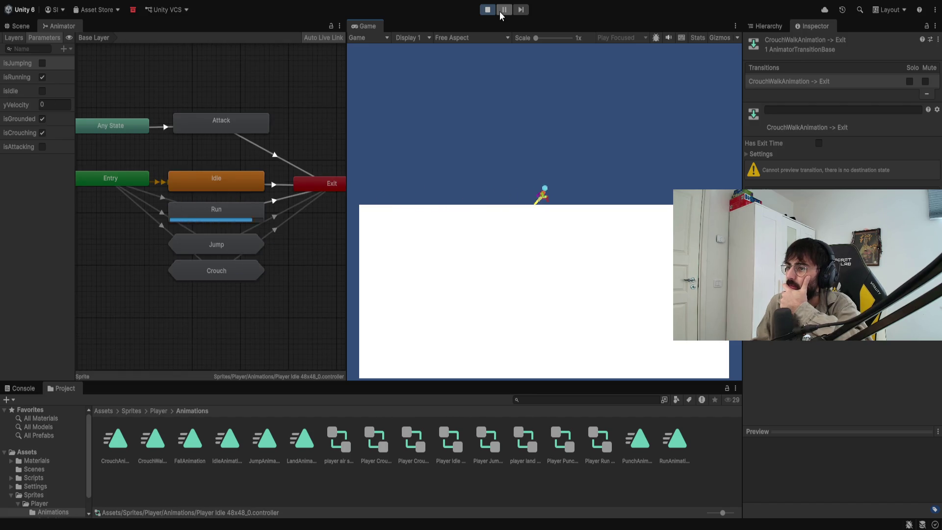
key("d")
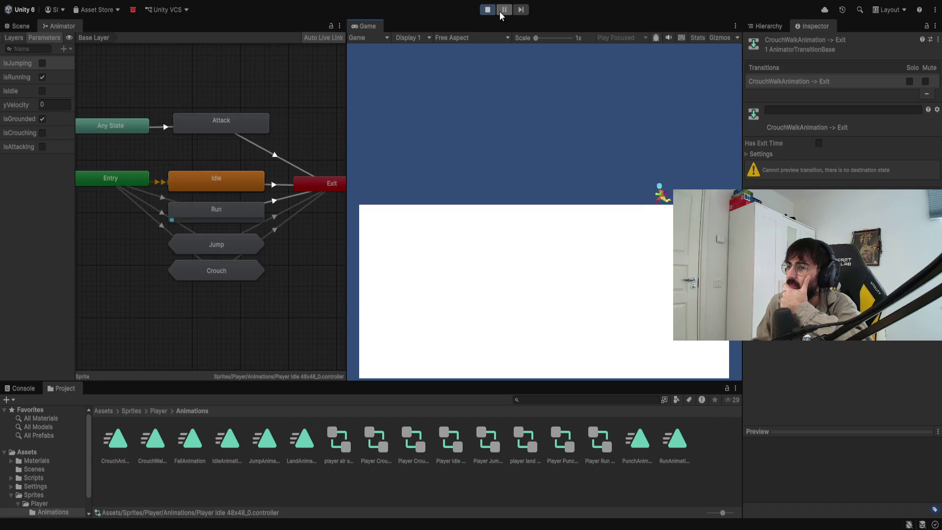
key("a")
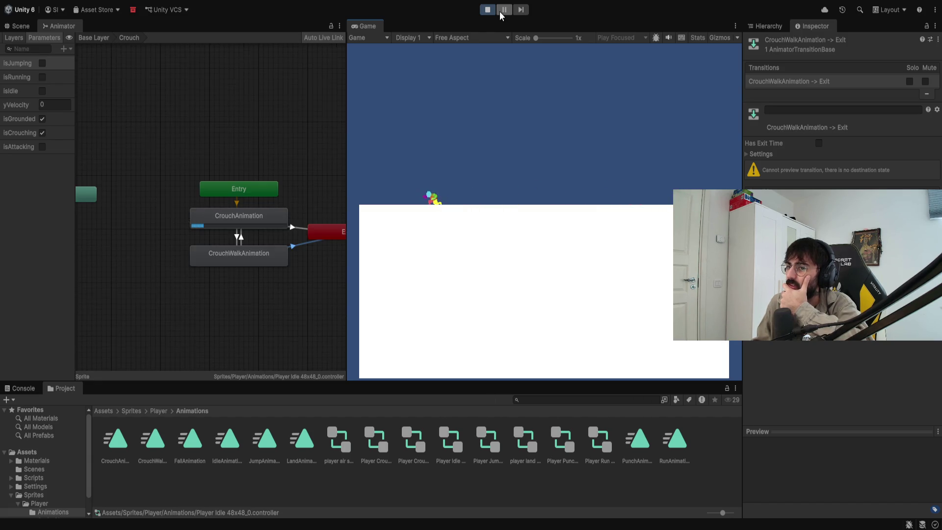
key("d")
key("a")
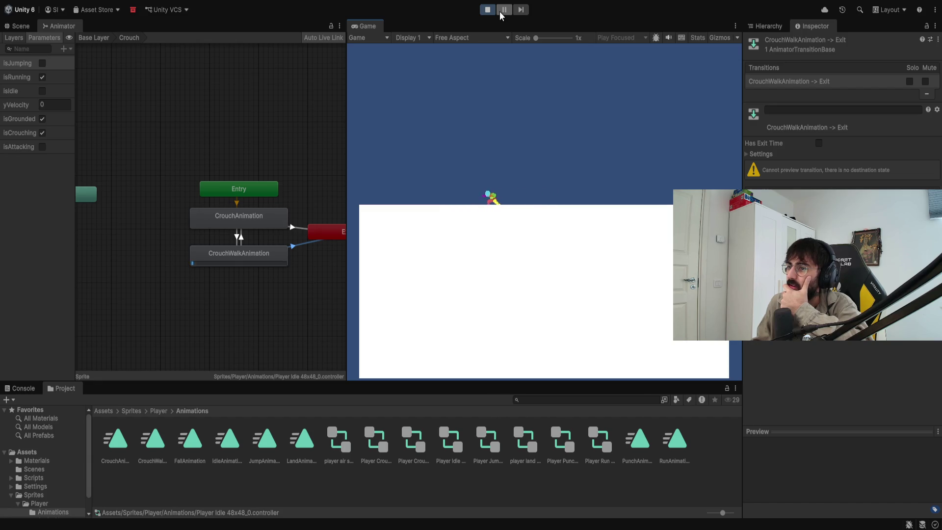
key("s")
key("d")
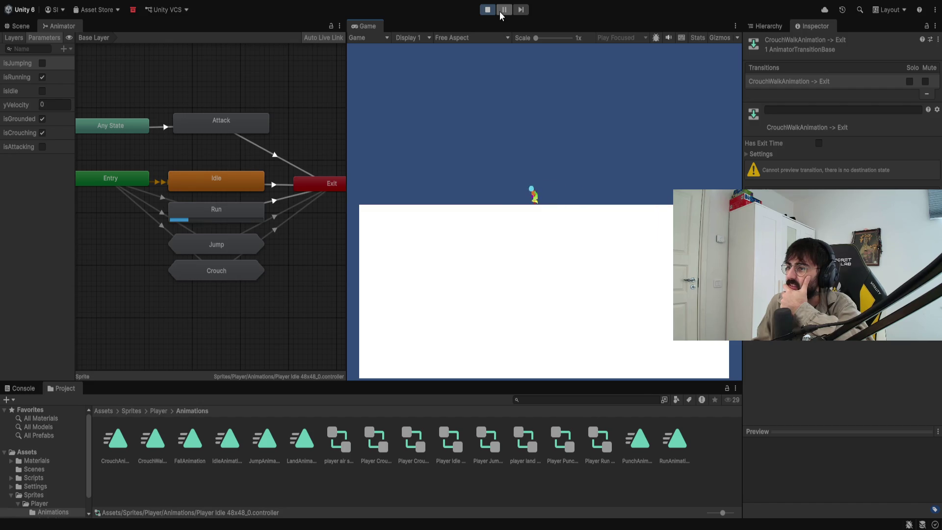
key("s")
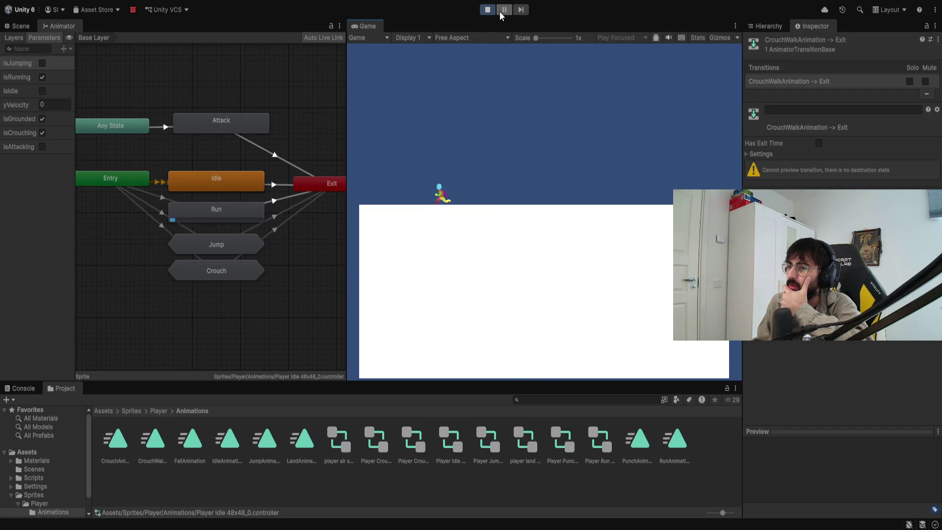
key("s")
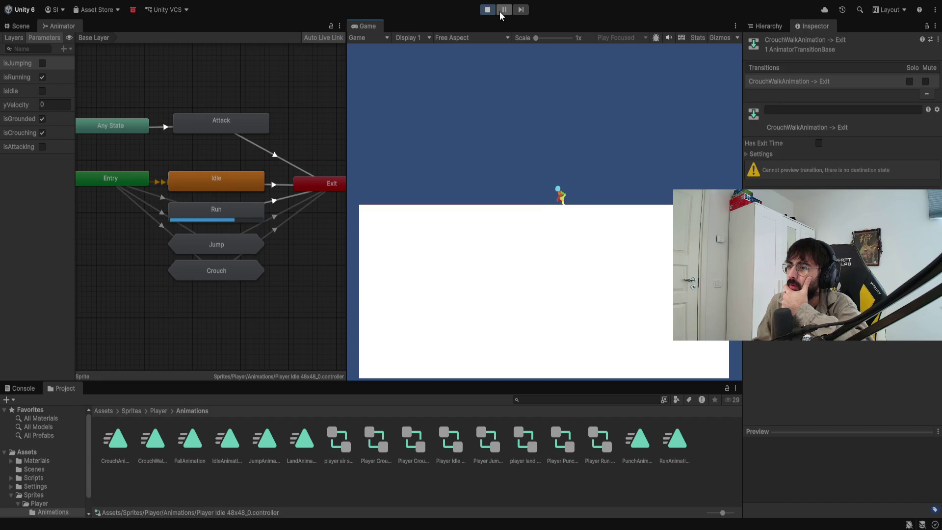
key("s")
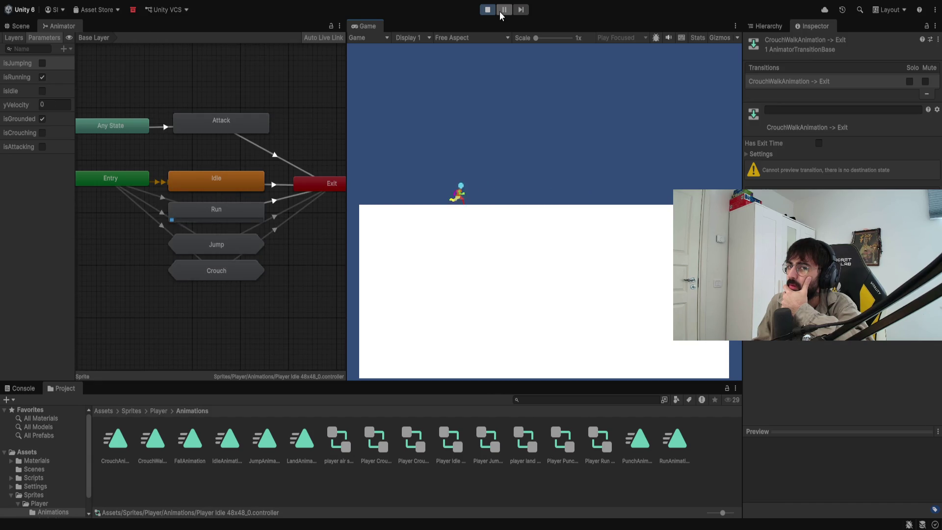
key("s")
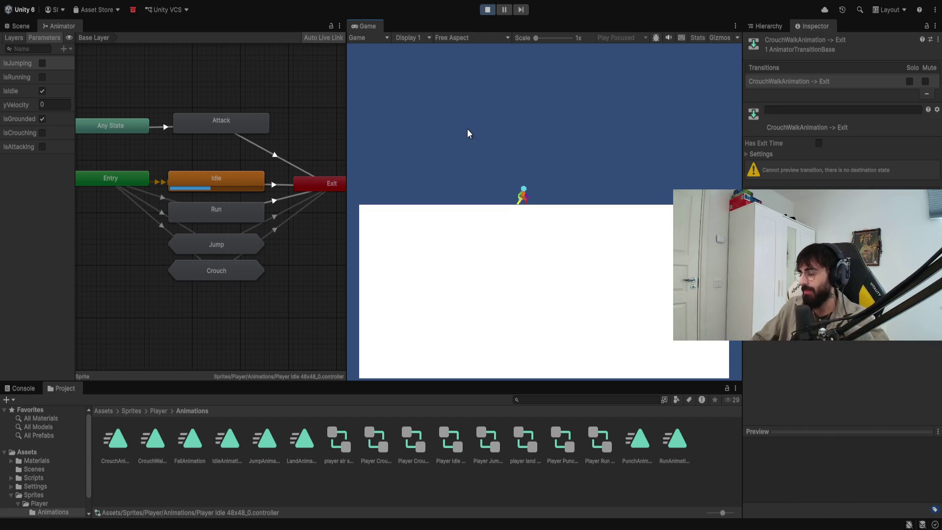
Crouch-walk and run the player left and right in Play mode.
key("s")
key("a")
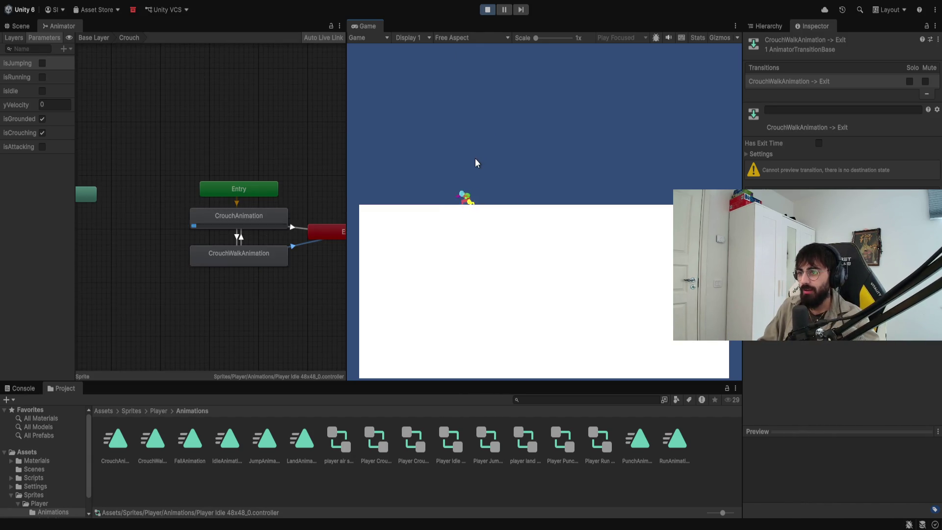
key("d")
key("a")
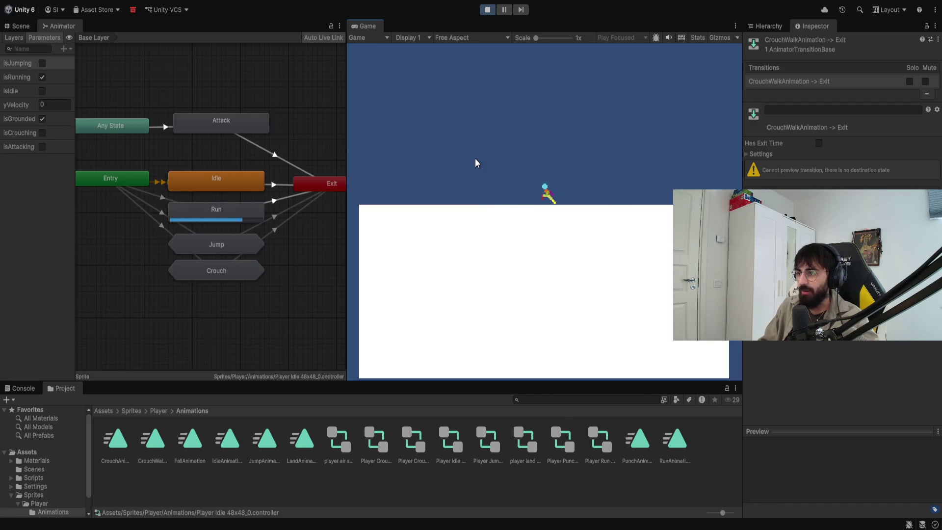
key("d")
key("s")
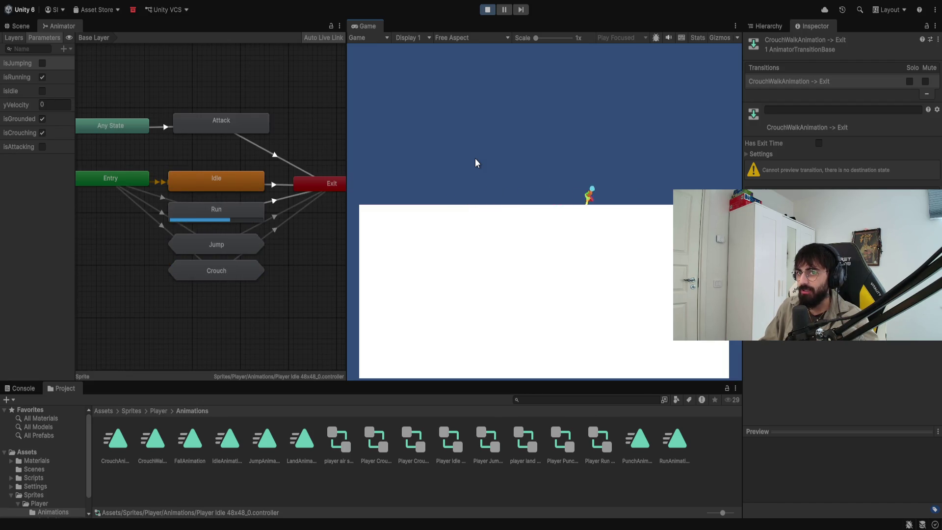
key("a")
key("d")
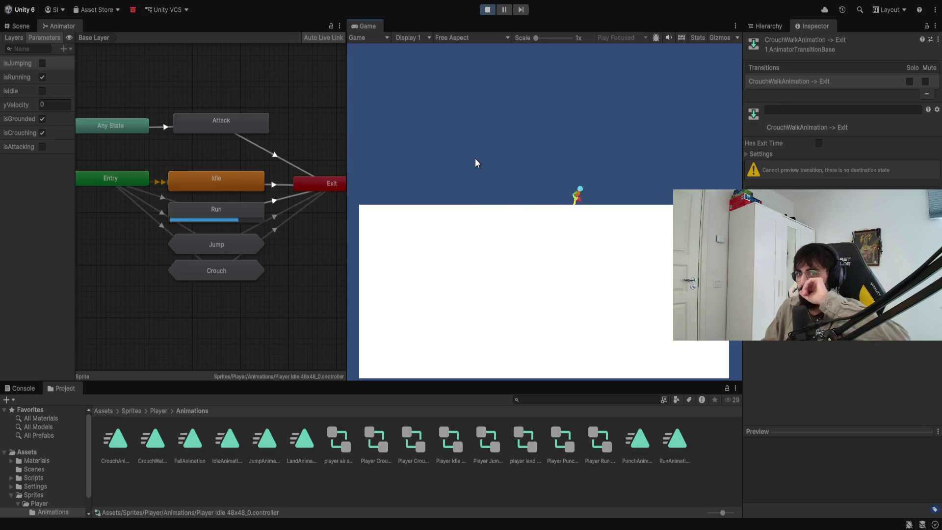
Run and jump repeatedly to check the Jump, Fall and Land animations.
key("a")
key("space")
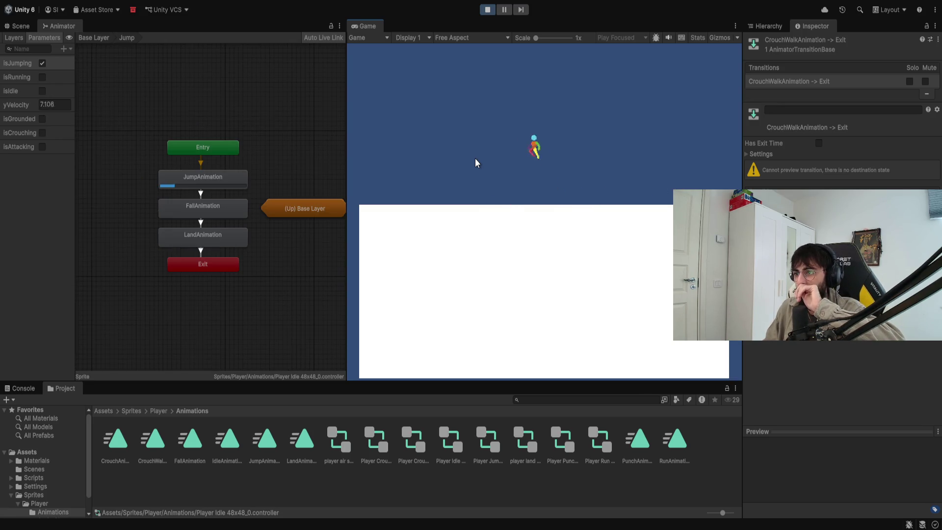
key("space")
key("d")
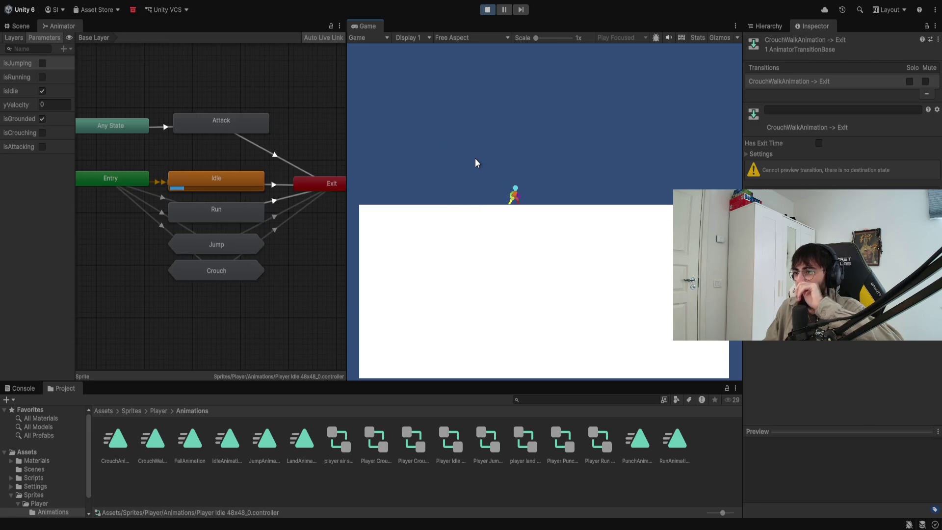
key("a")
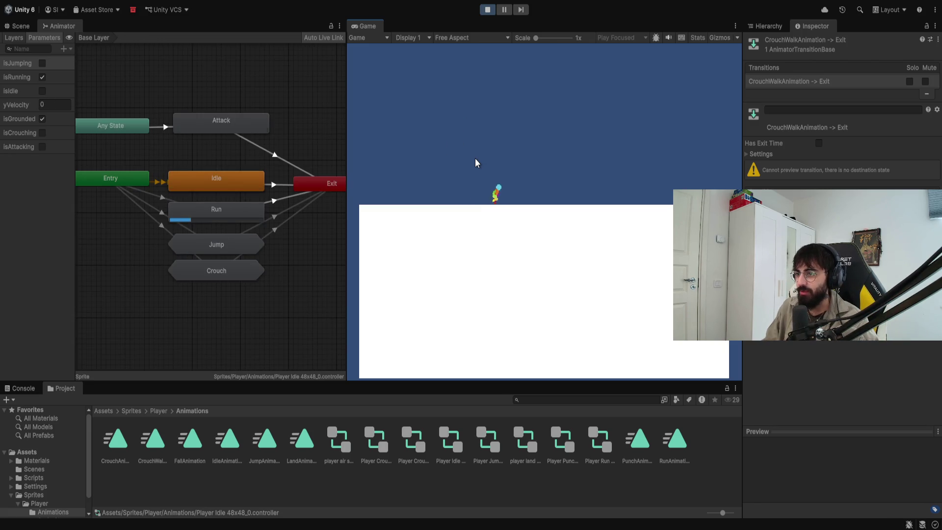
key("d")
key("space")
key("a")
key("space")
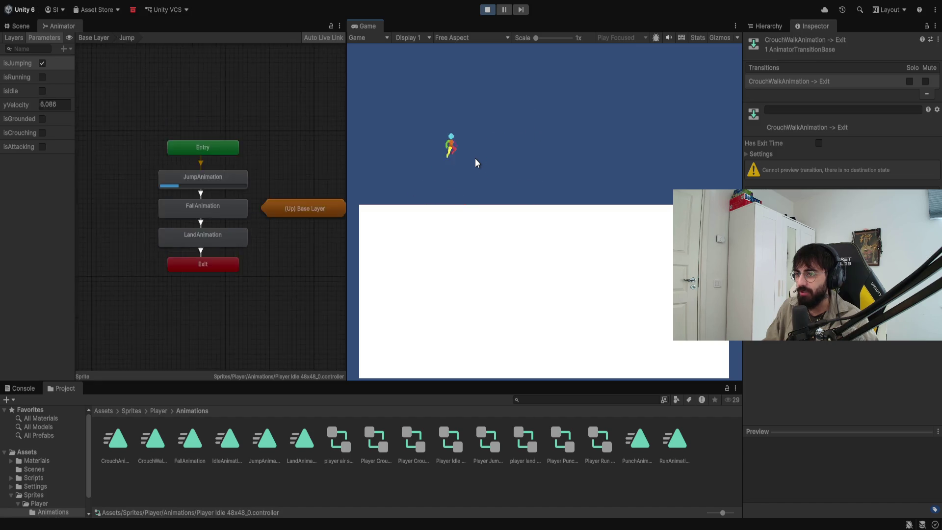
key("d")
key("a")
key("space")
key("d")
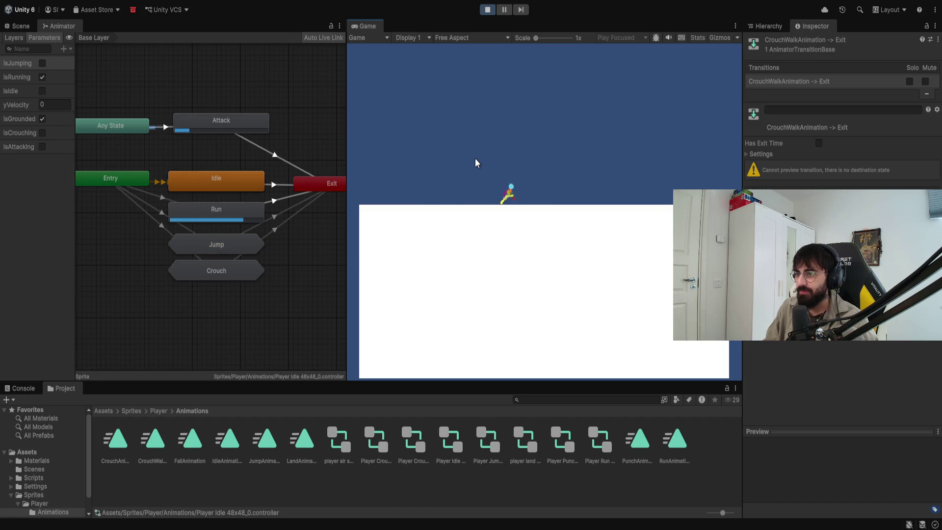
key("a")
key("space")
key("d")
key("space")
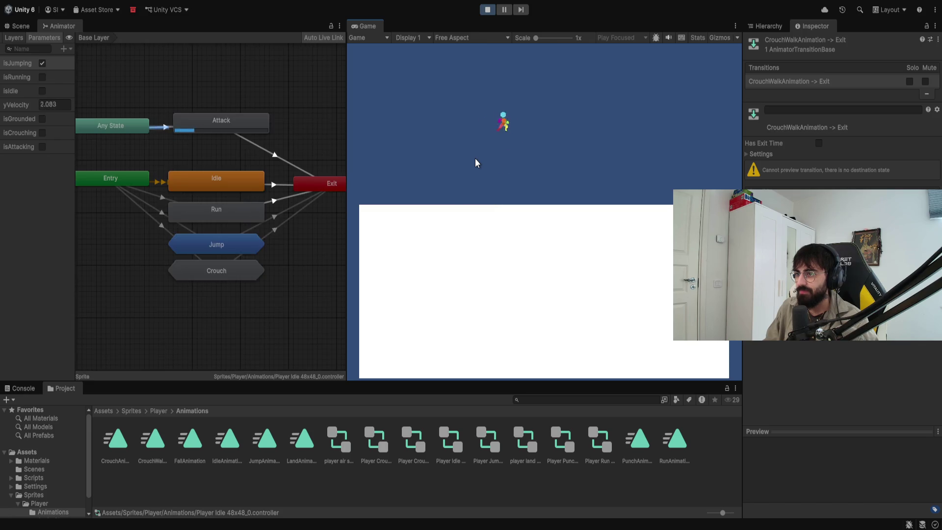
key("a")
key("d")
key("a")
key("d")
key("space")
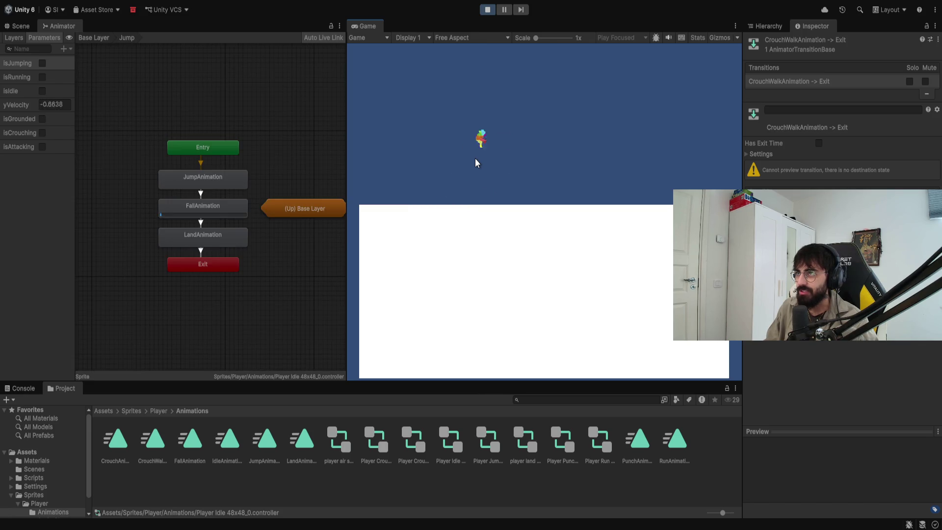
key("a")
key("d")
key("space")
key("a")
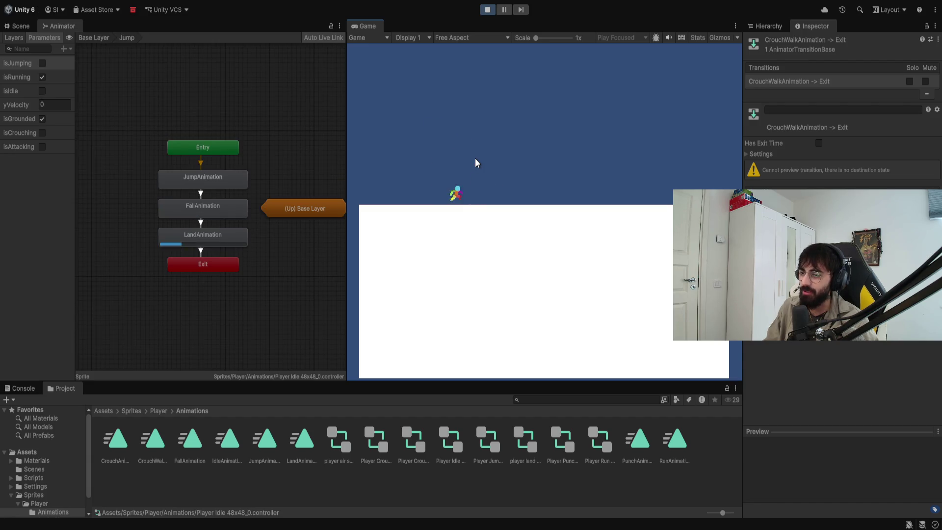
key("d")
key("space")
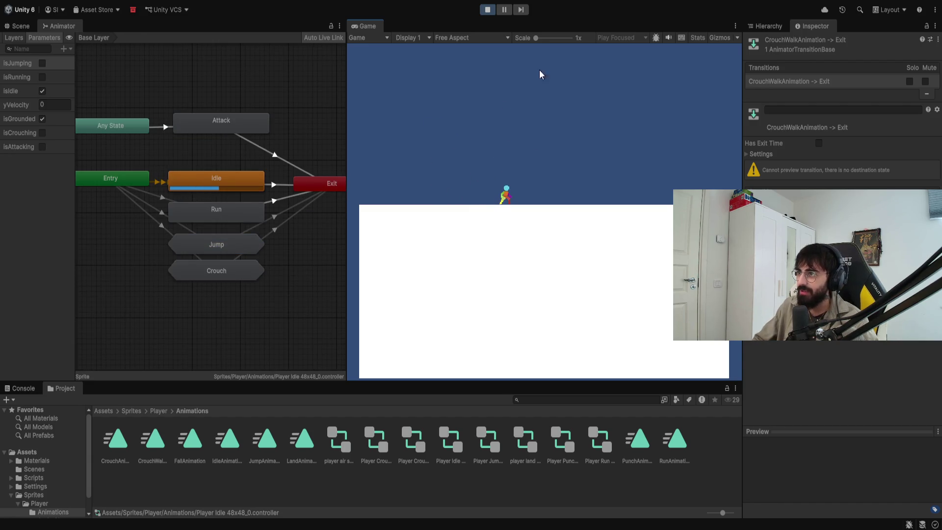
Enlarge the Game view to 1.7x scale and test a few more running jumps.
left_click_drag(538, 39, 546, 40)
key("a")
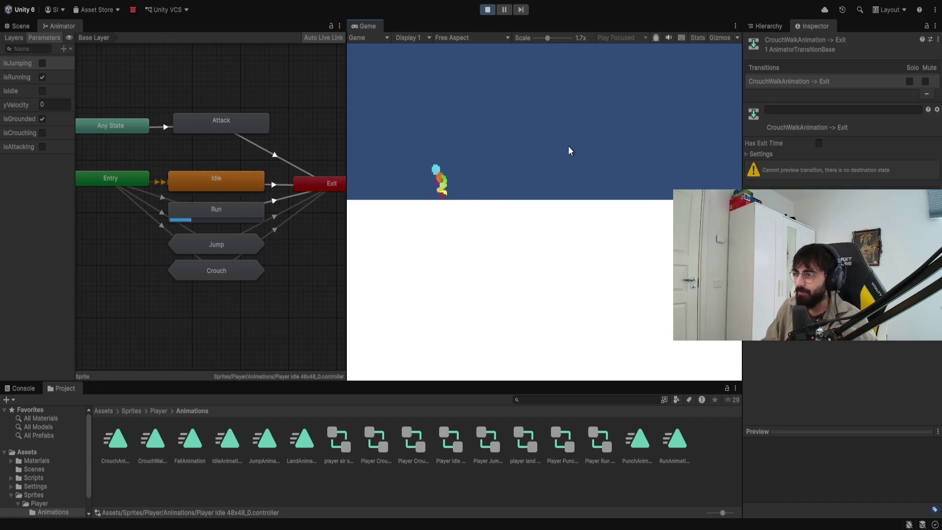
key("space")
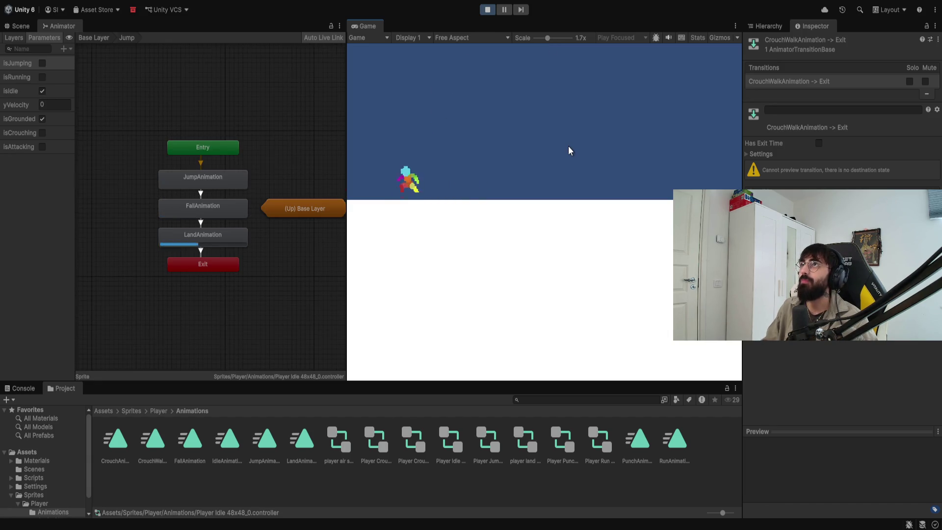
key("d")
key("space")
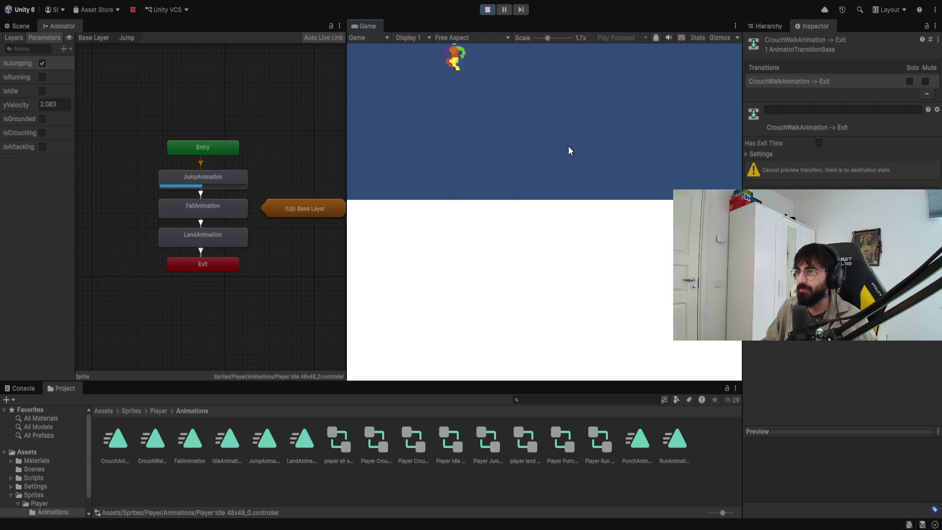
Stop playing, dock the Game view in the left area, and parent Main Camera under Player.
left_click(487, 9)
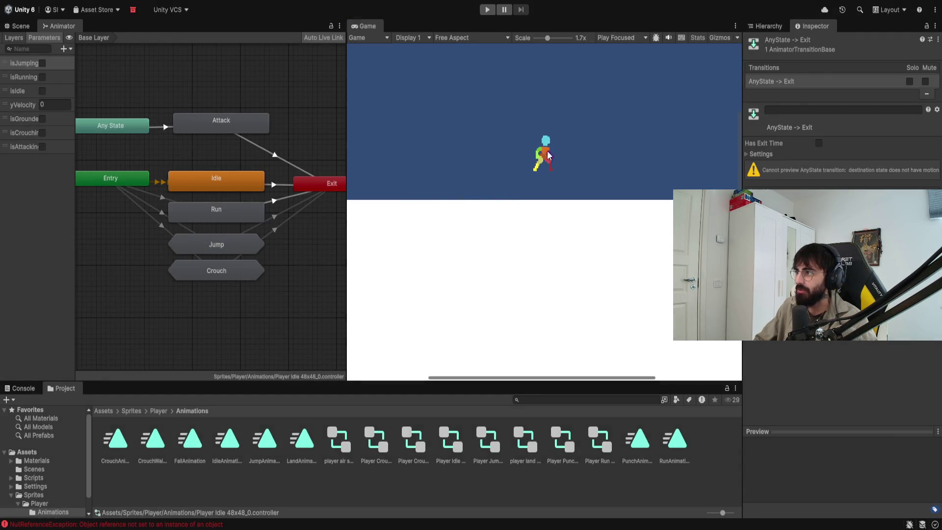
left_click_drag(368, 26, 339, 27)
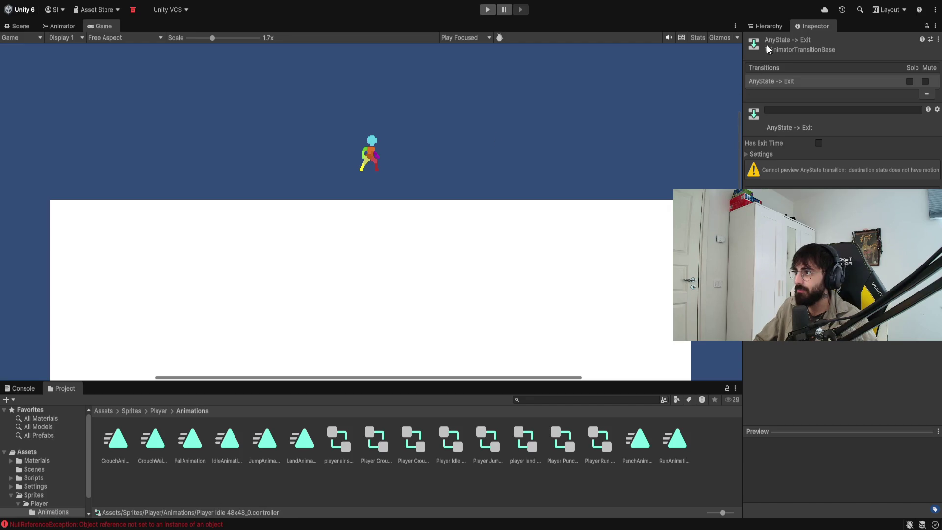
left_click(766, 26)
mouse_move(798, 56)
left_mouse_down()
mouse_move(796, 89)
mouse_move(793, 82)
left_mouse_up()
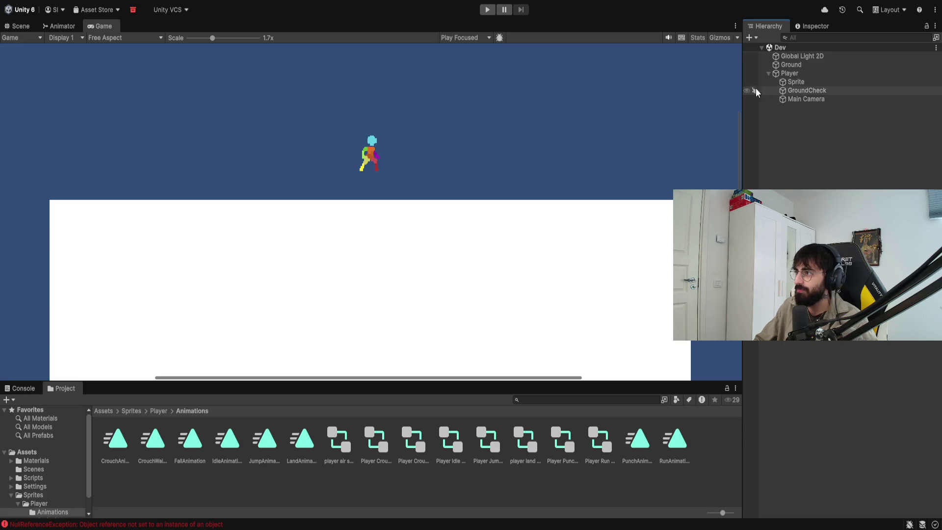
Play-test a jump to confirm the camera follows the player.
left_click(488, 9)
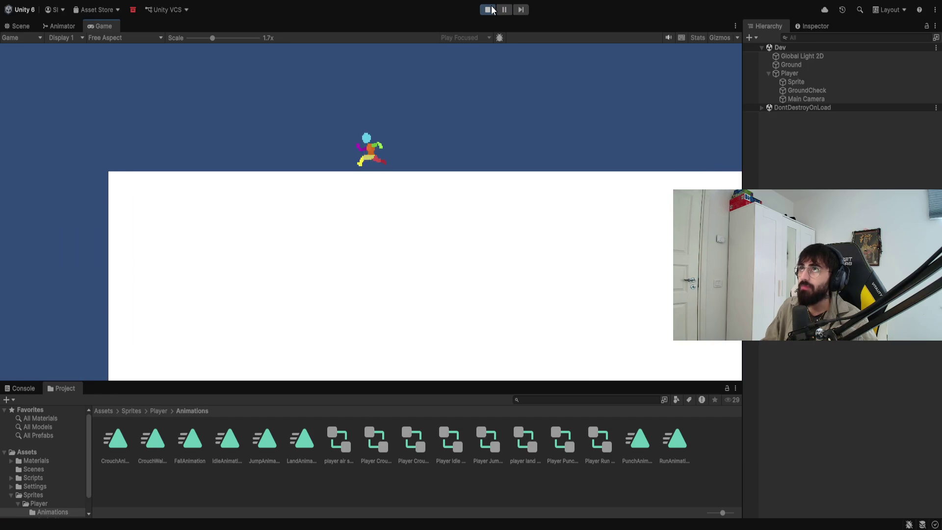
key("space")
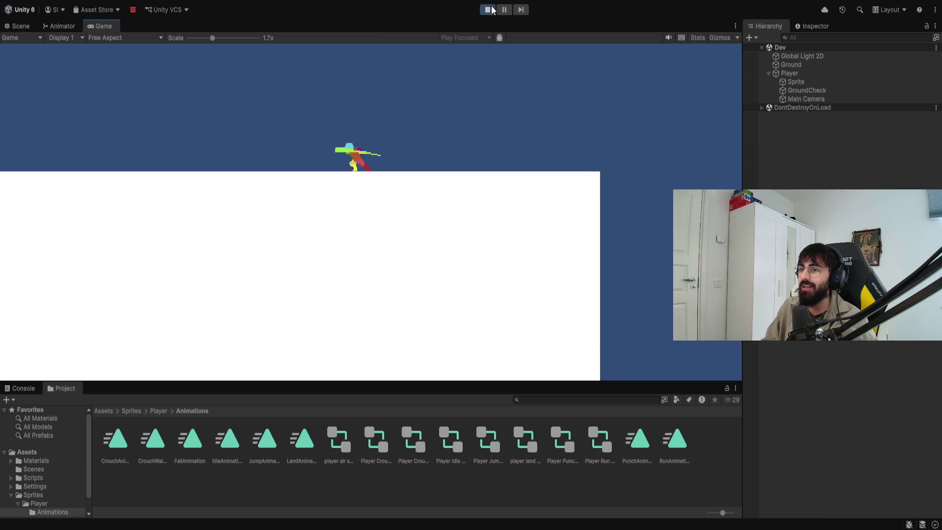
left_click(491, 10)
Move the Main Camera slightly upward along Y in the Scene view.
left_click(785, 98)
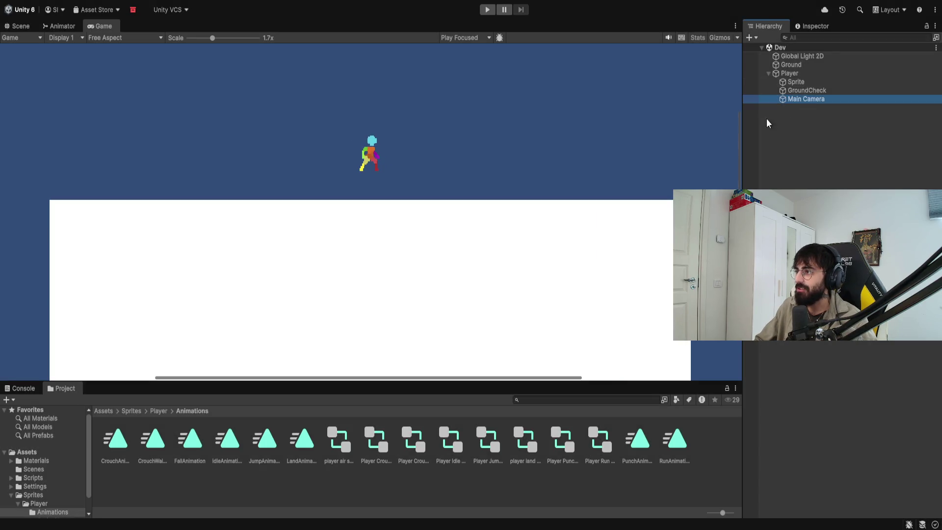
left_click(21, 25)
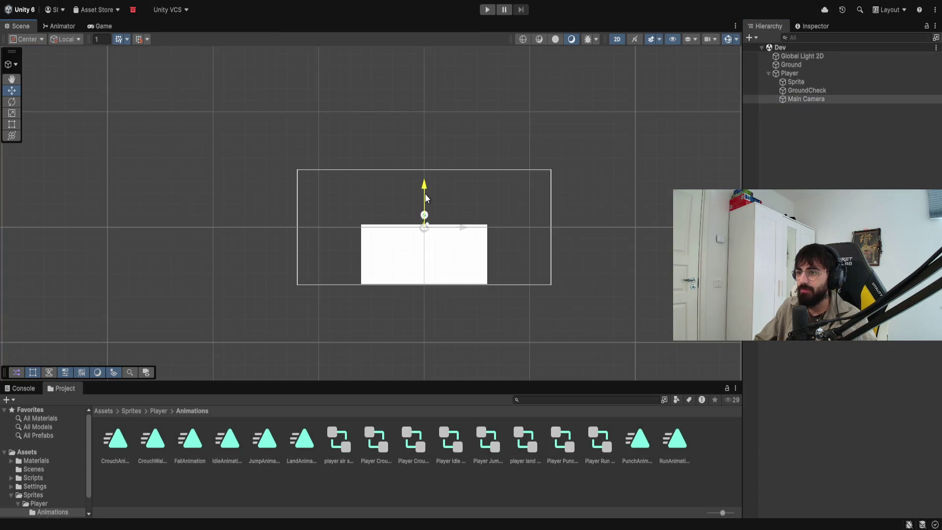
left_click_drag(426, 197, 425, 181)
Play-test running and jumping left and right to check the camera keeps the player centred.
left_click(486, 10)
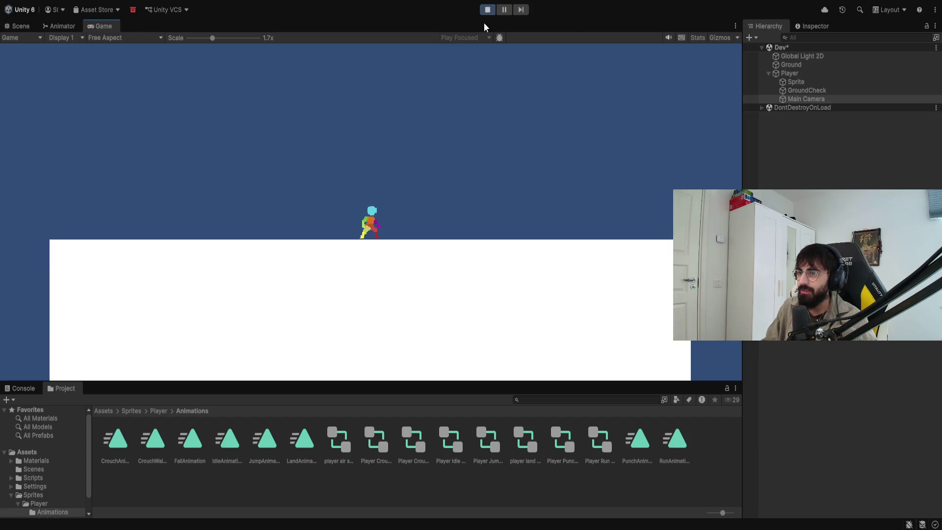
key("space")
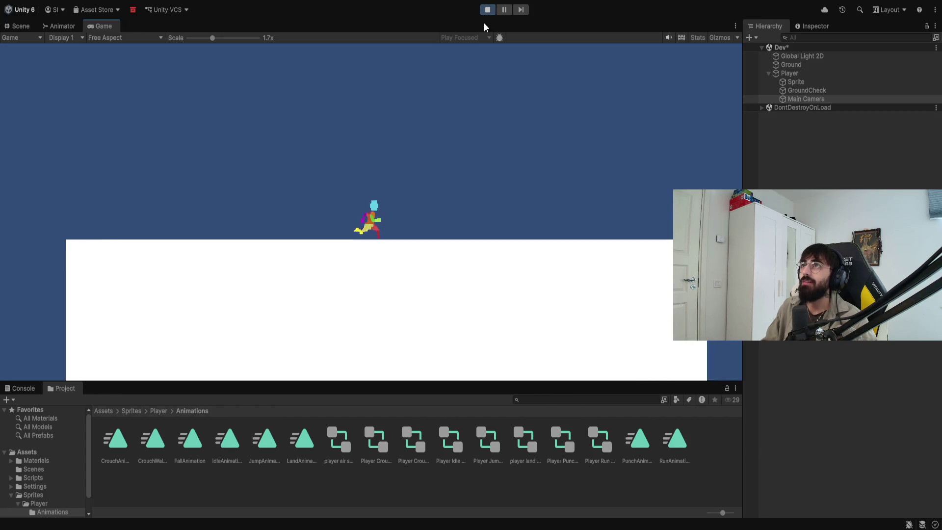
key("space")
key("space")
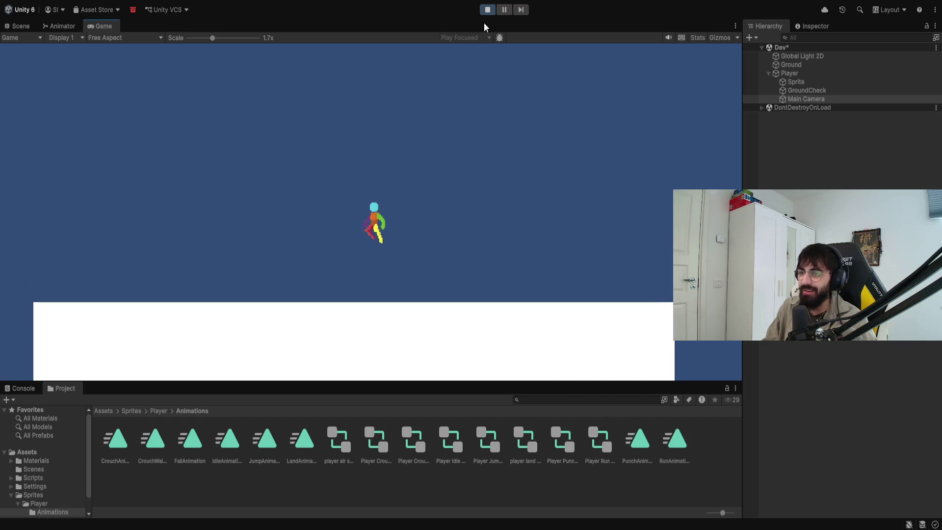
key("a")
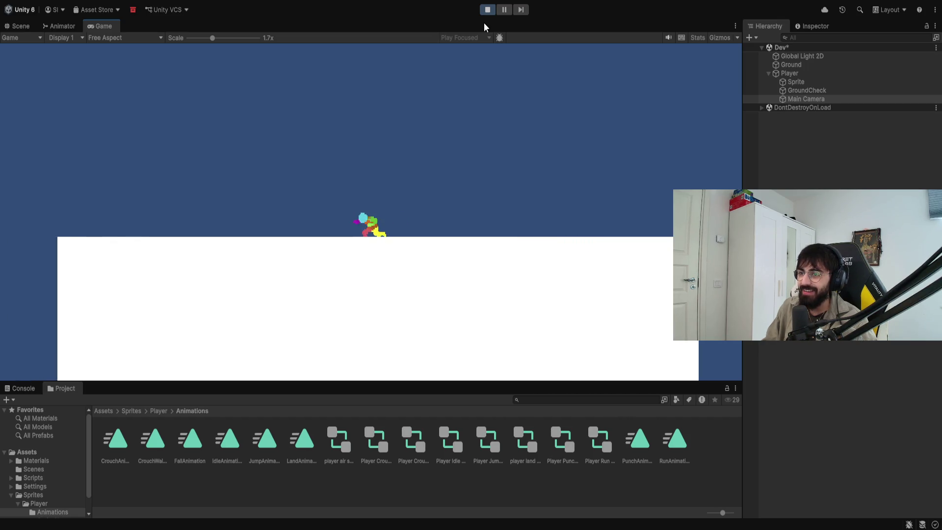
key("d")
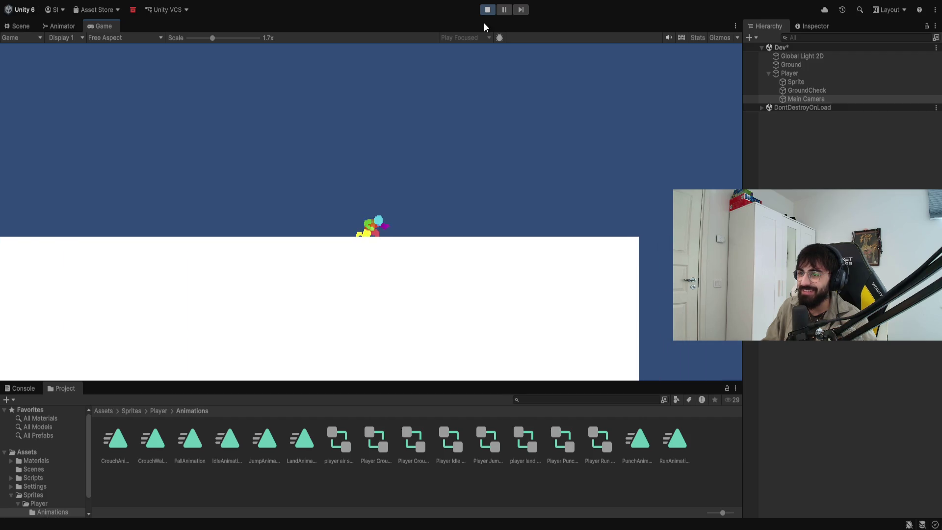
key("space")
key("a")
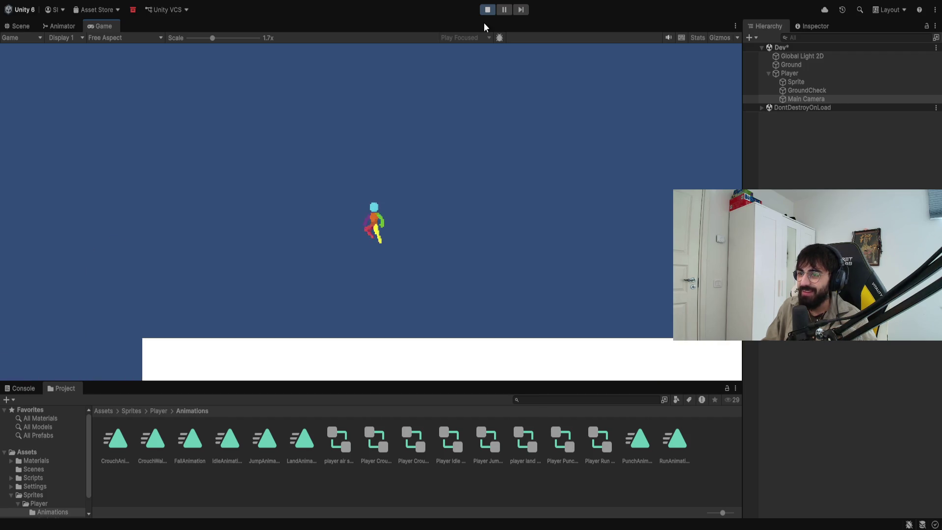
key("d")
key("a")
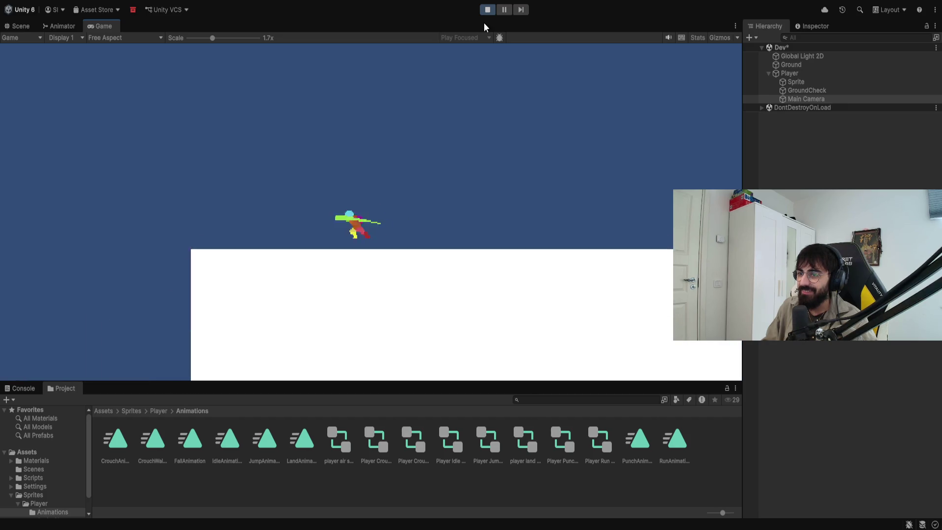